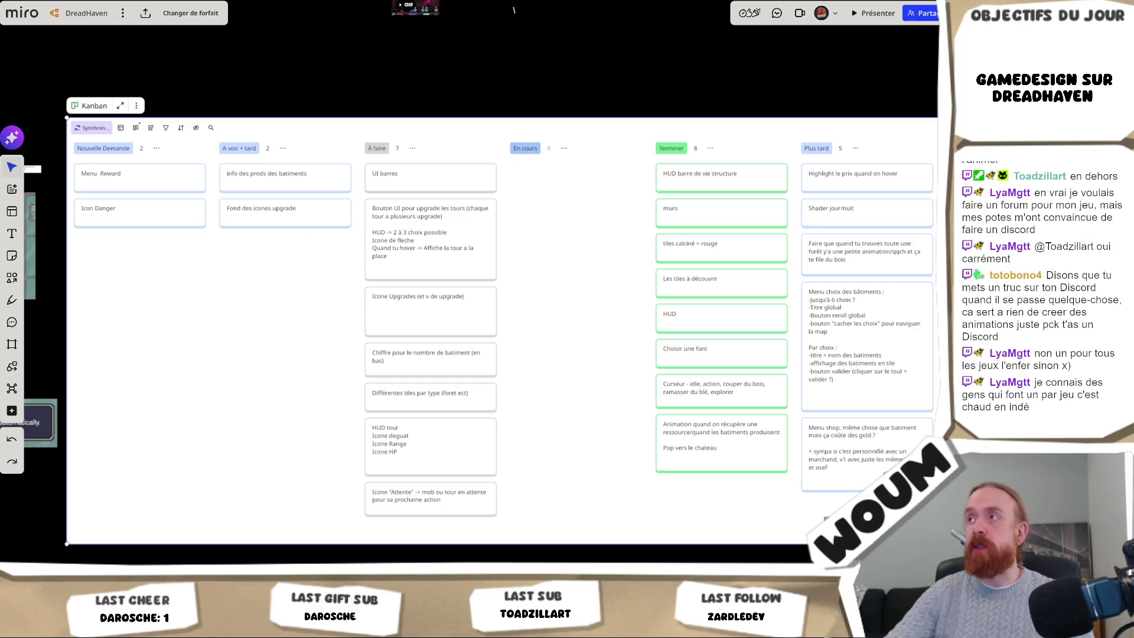
Step: Switch from the Miro board to the Unity editor, where the DreadHaven game is running at Day 4
key(alt+Tab)
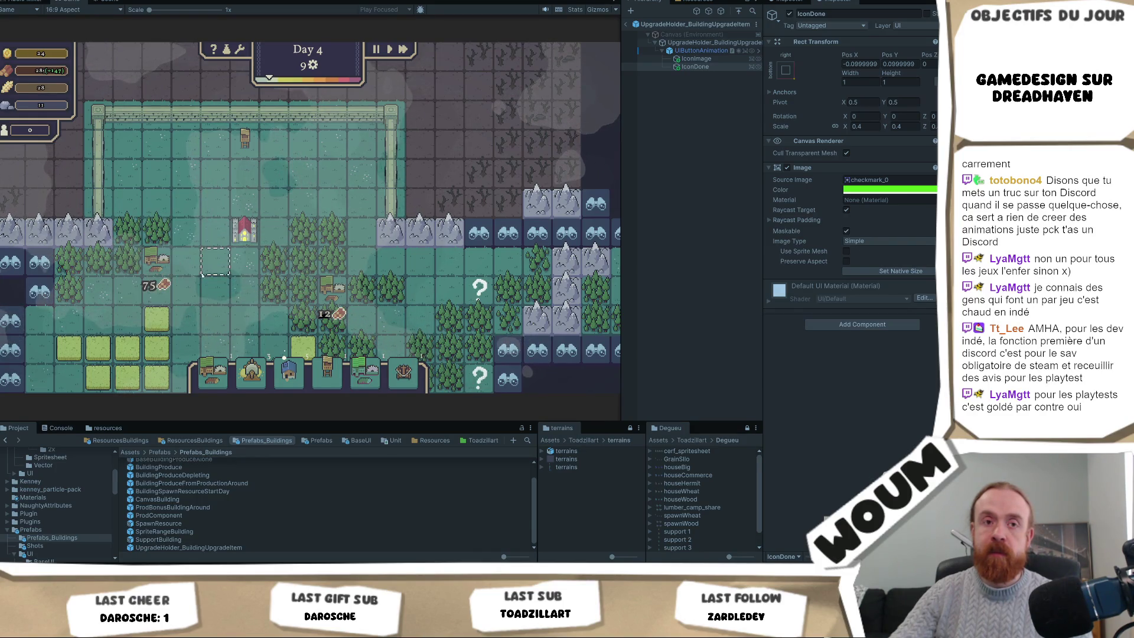
Step: Zoom out the Game view, read the caravan '?' tile's tooltip, and go back to Miro
scroll(349, 290, down, 2)
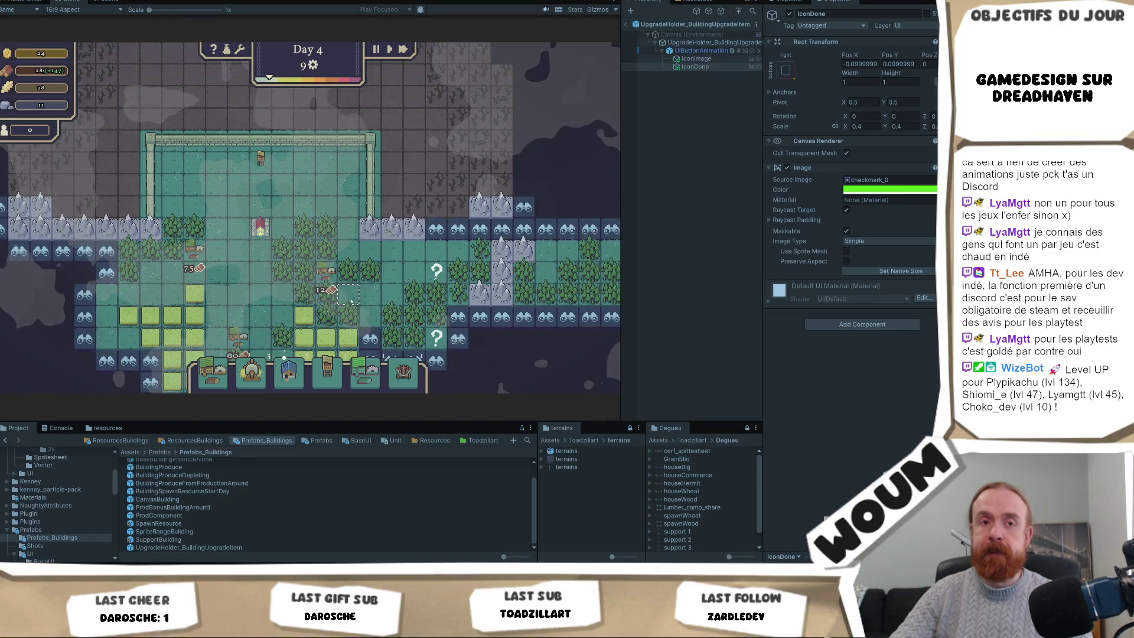
mouse_move(446, 274)
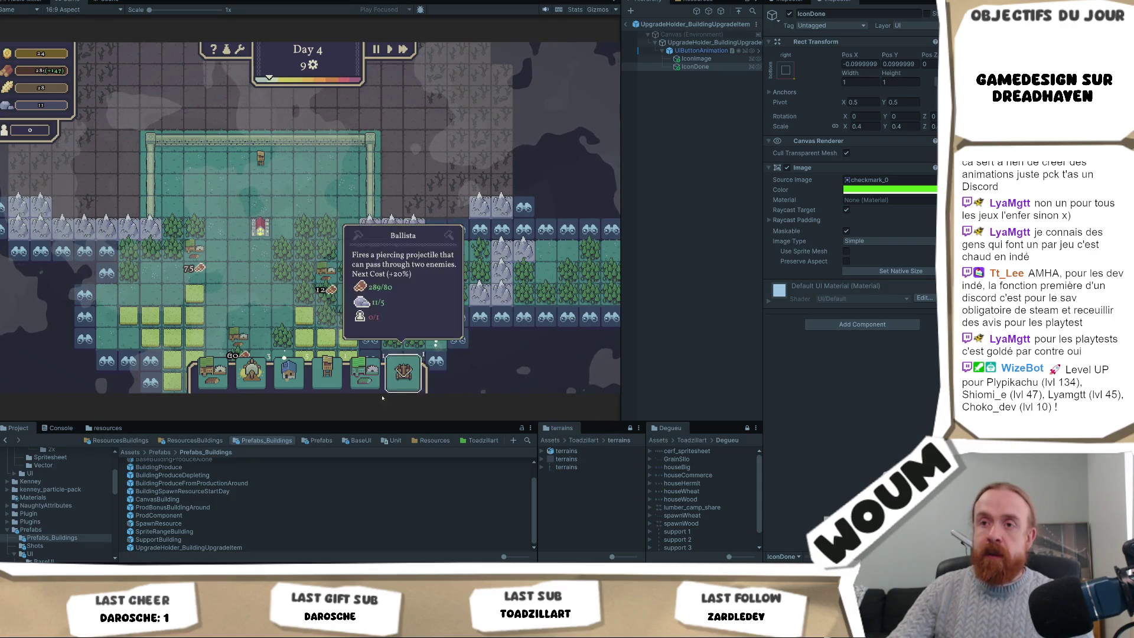
key(alt+Tab)
Step: Add a Nouvelle Demande card for Point of Interest tiles, listing Caravane and Batiment en ruine
mouse_move(112, 209)
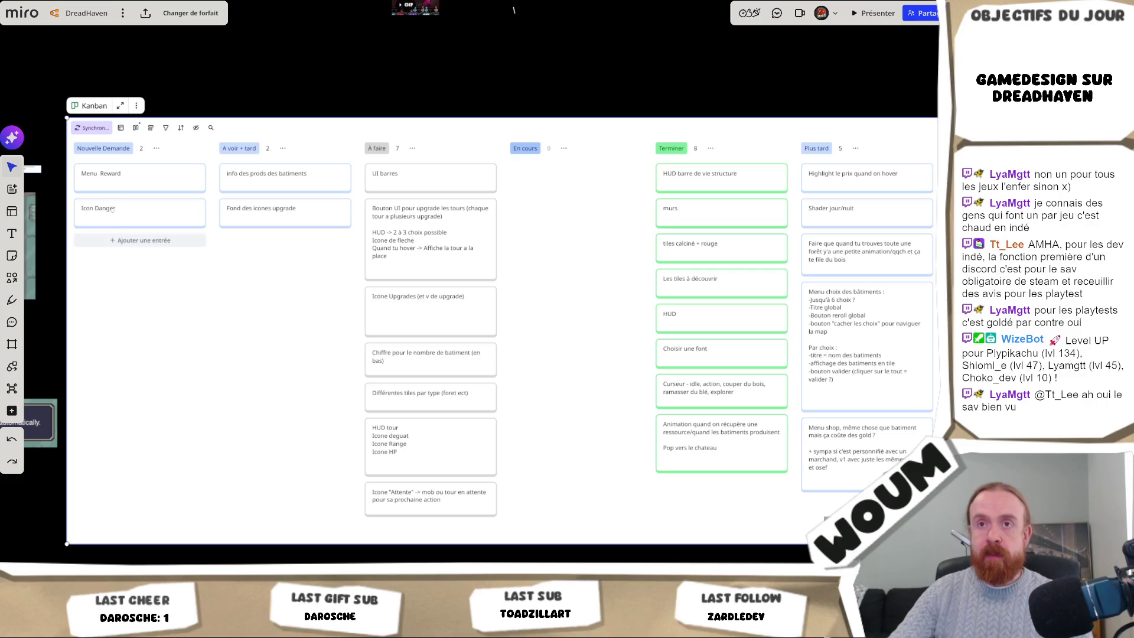
click(140, 240)
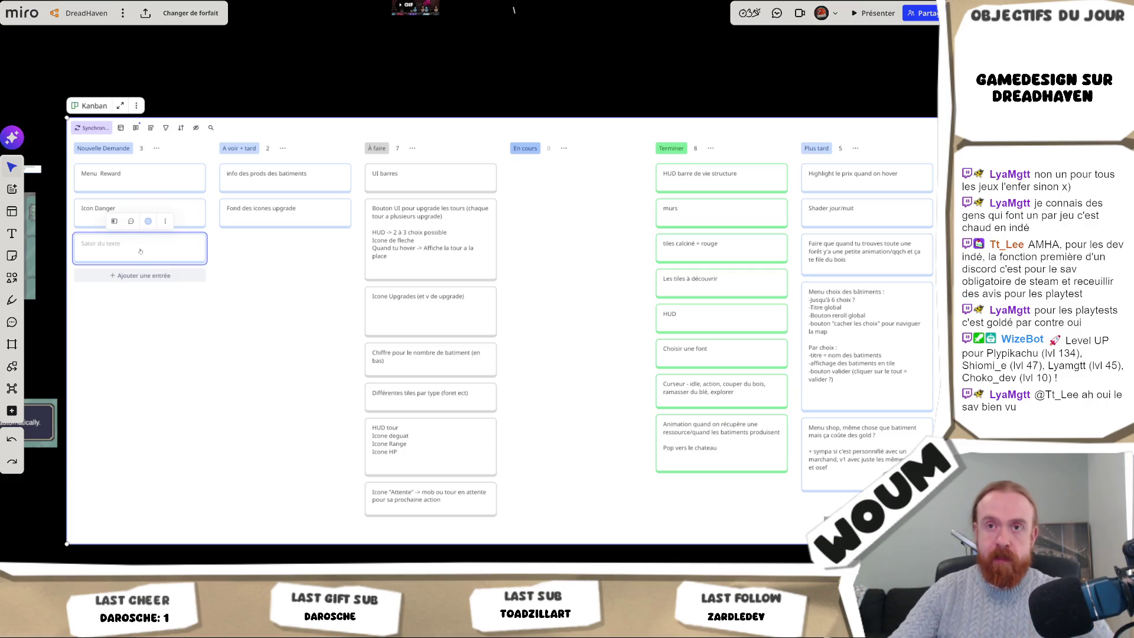
text(T)
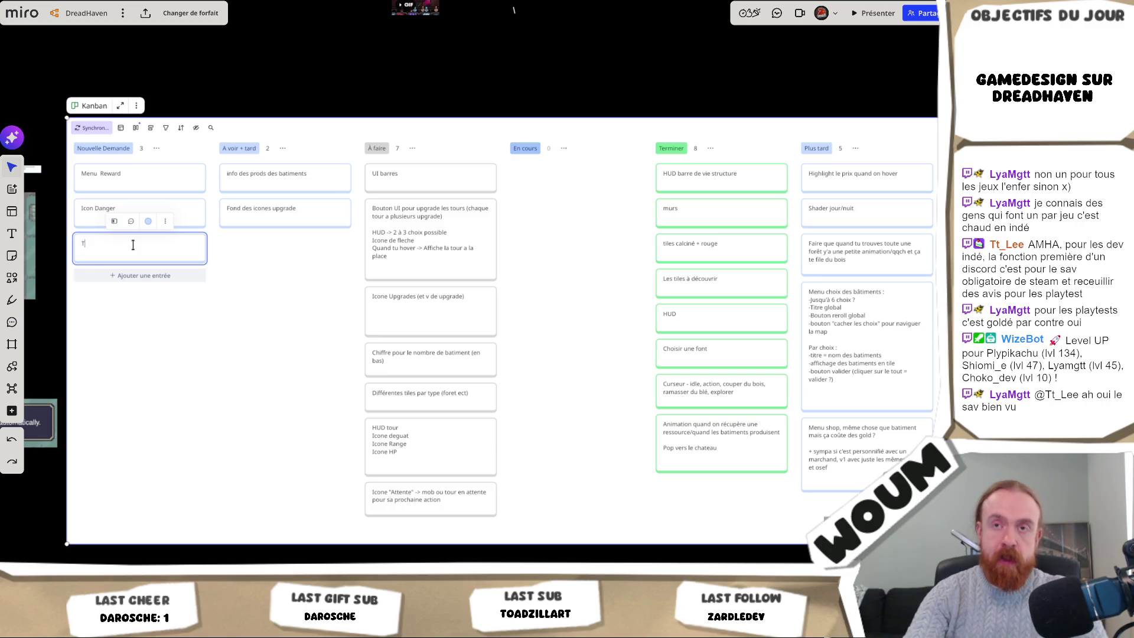
text(iles pour l)
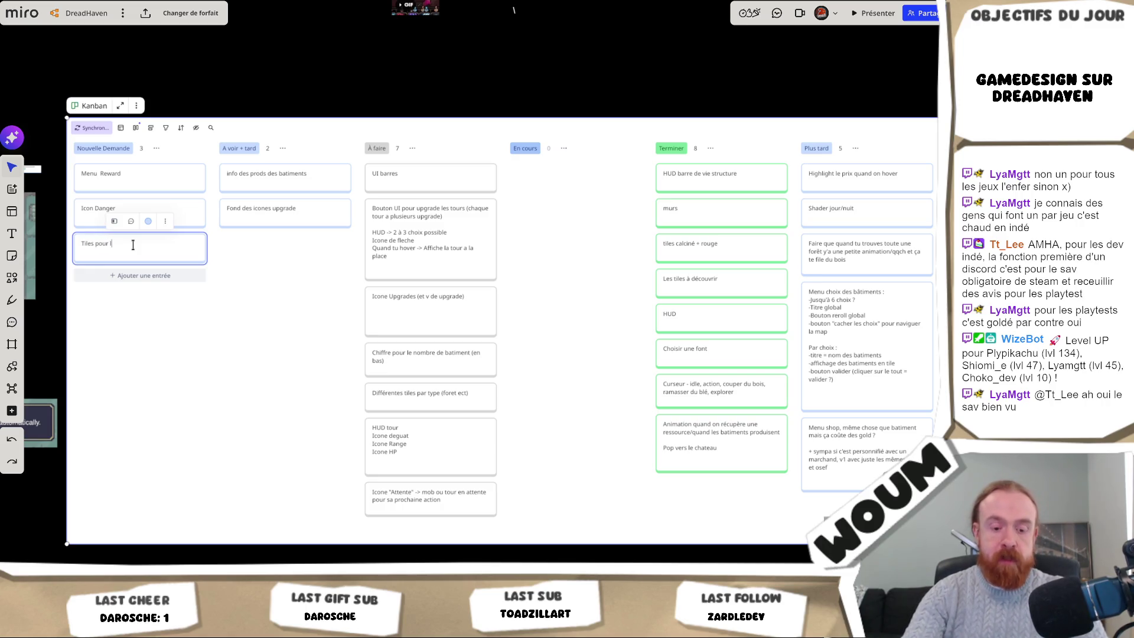
text(es Point of Interest :)
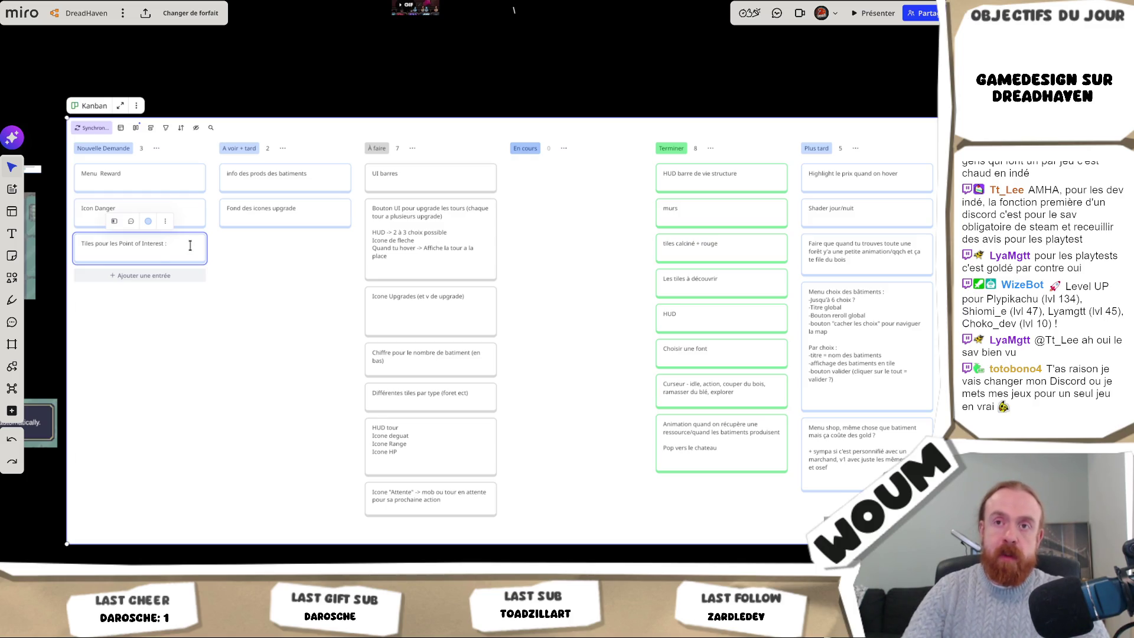
key(Return)
text(-C)
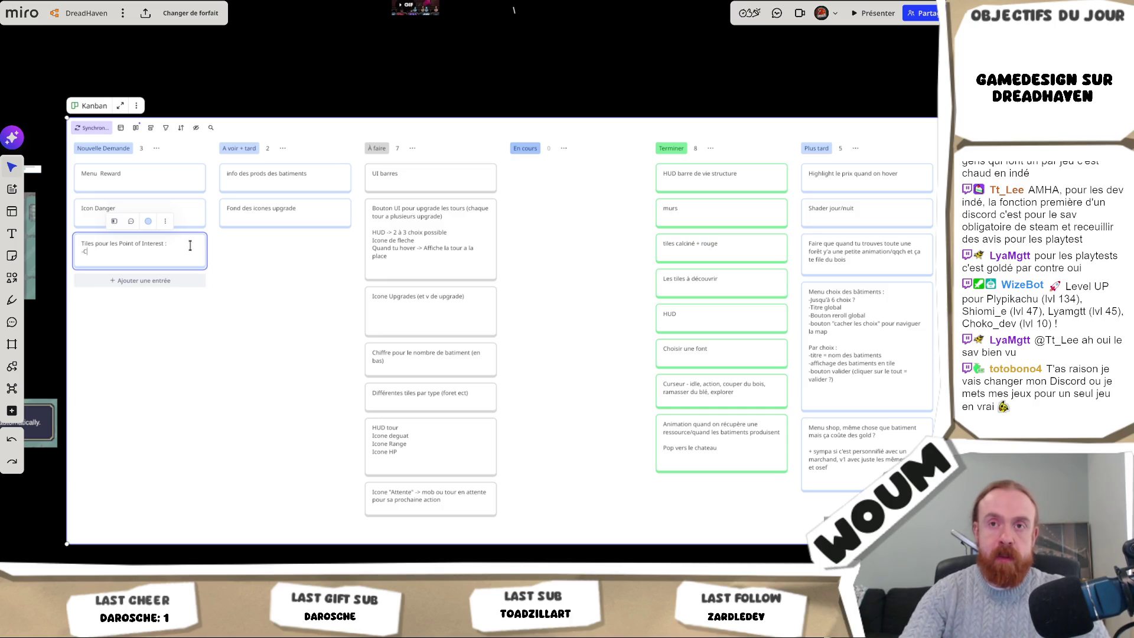
text(aravane)
key(Return)
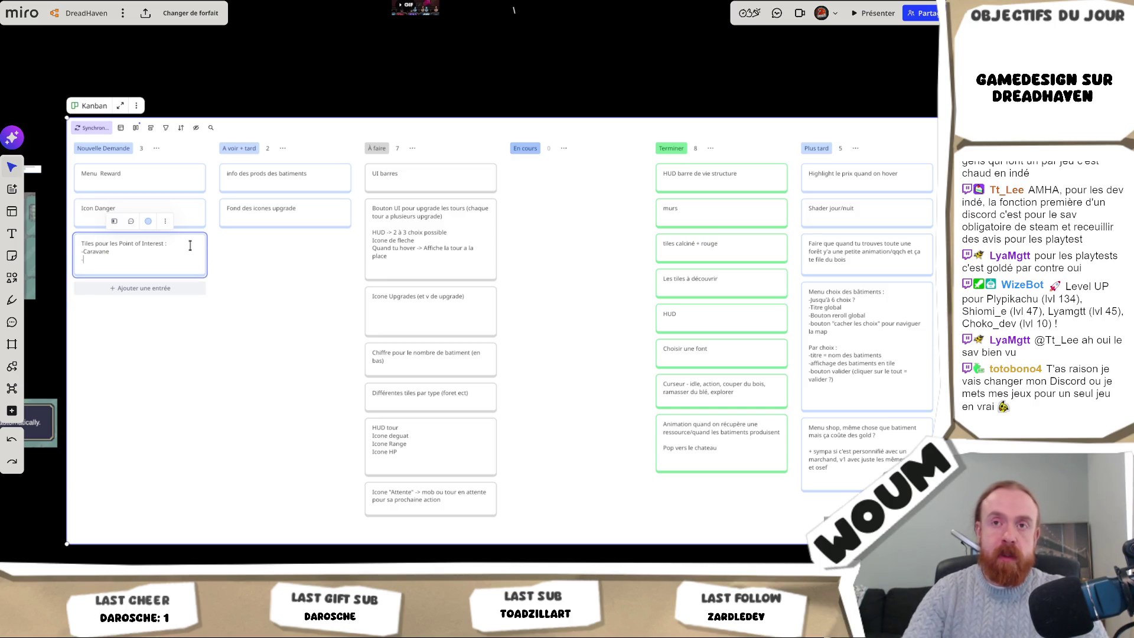
text(-Batiment en ruine)
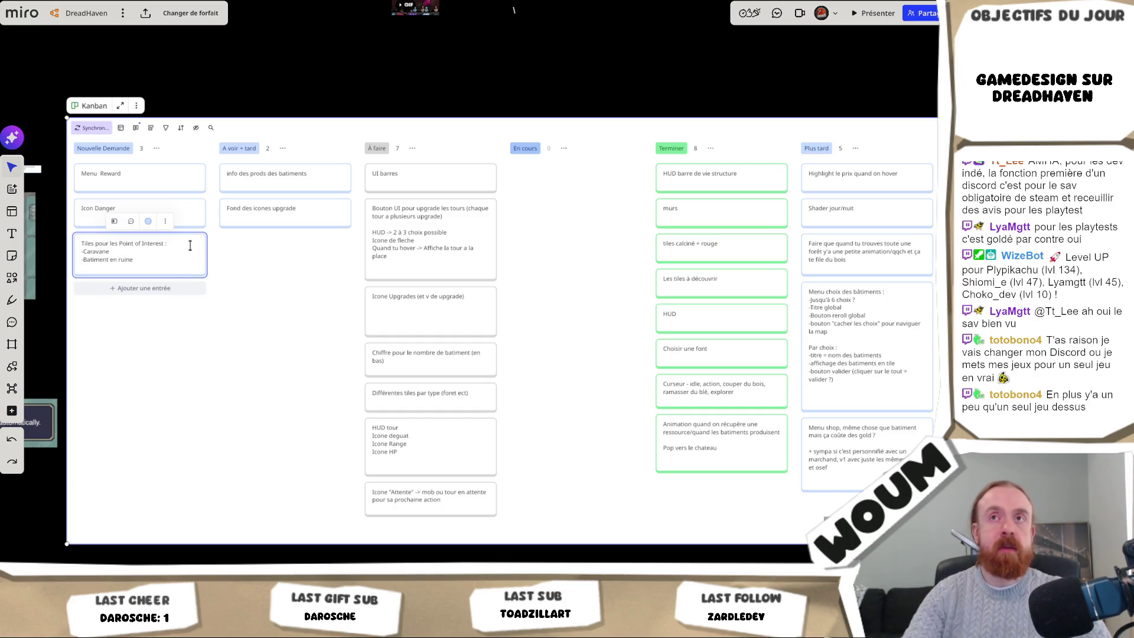
key(Return)
text(-)
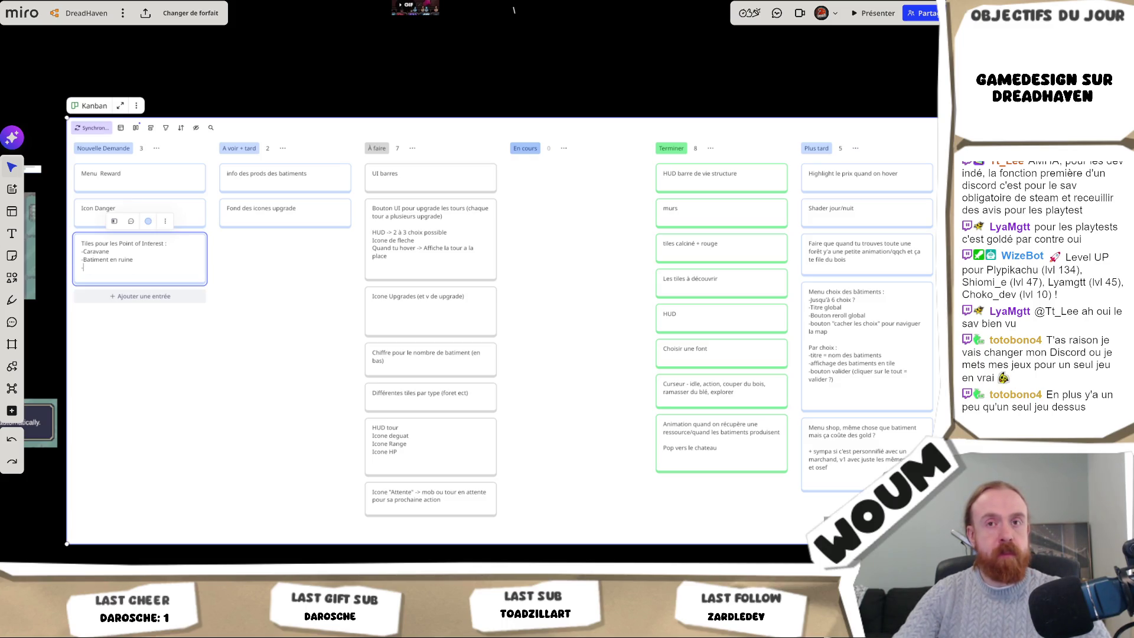
text(runnel)
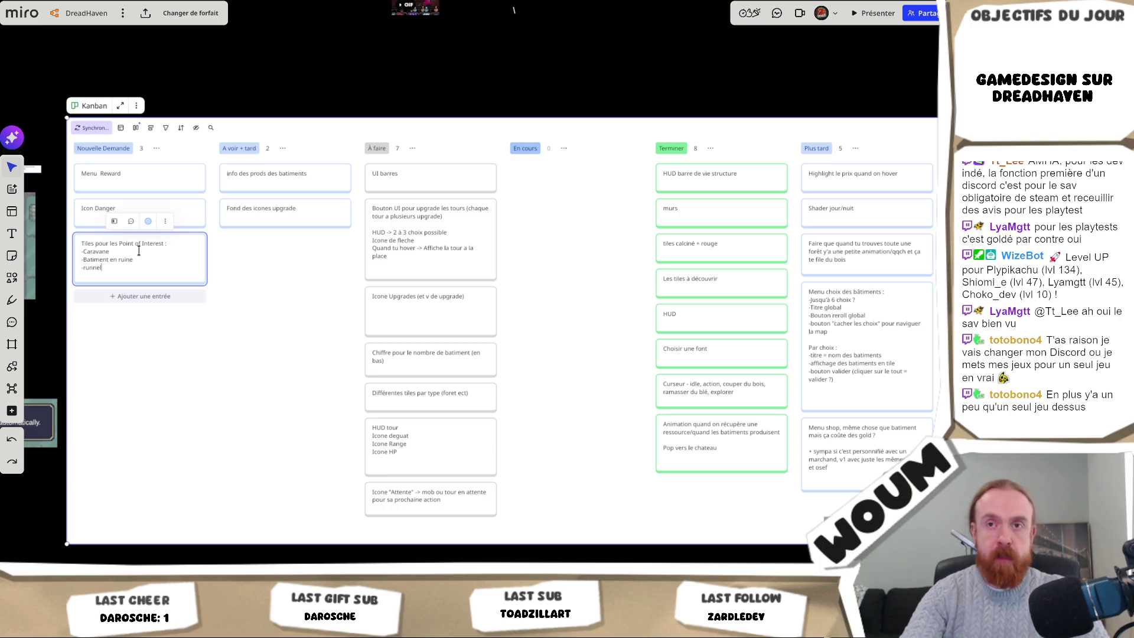
key(BackSpace)
key(BackSpace)
key(BackSpace)
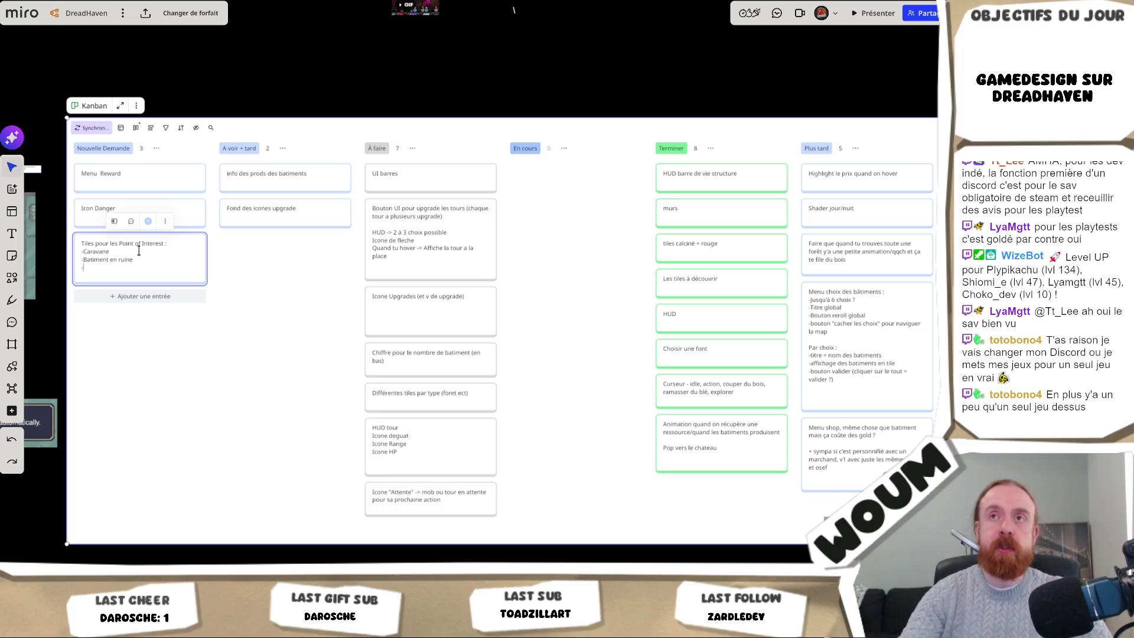
key(Escape)
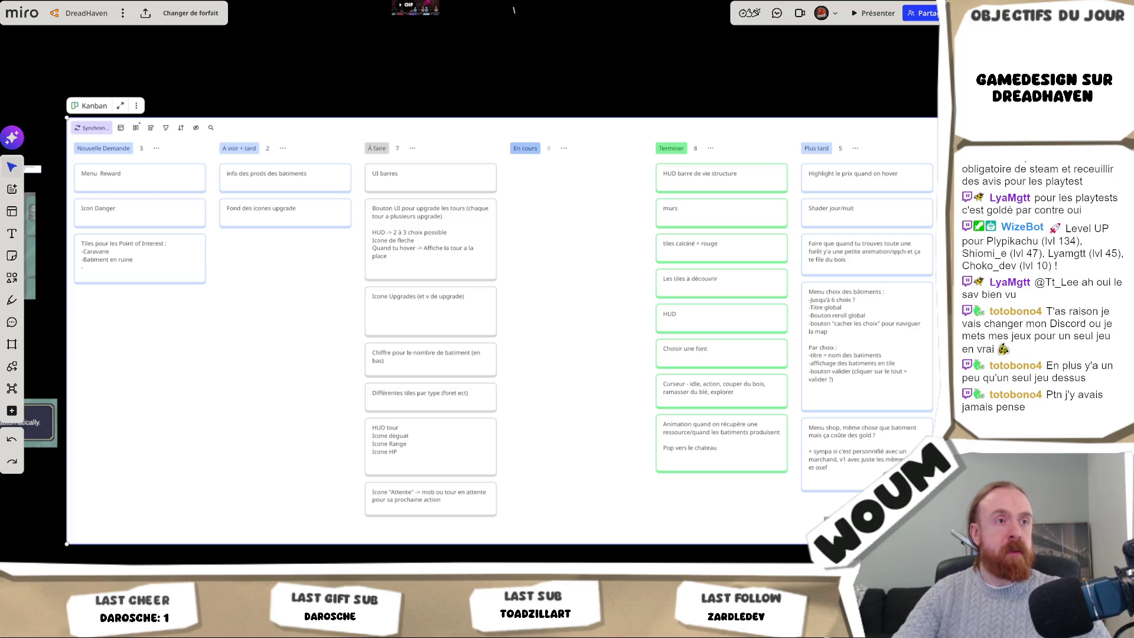
Step: Add Catacombe and Tour d'arcane/magique lines to the Point of Interest card
click(101, 269)
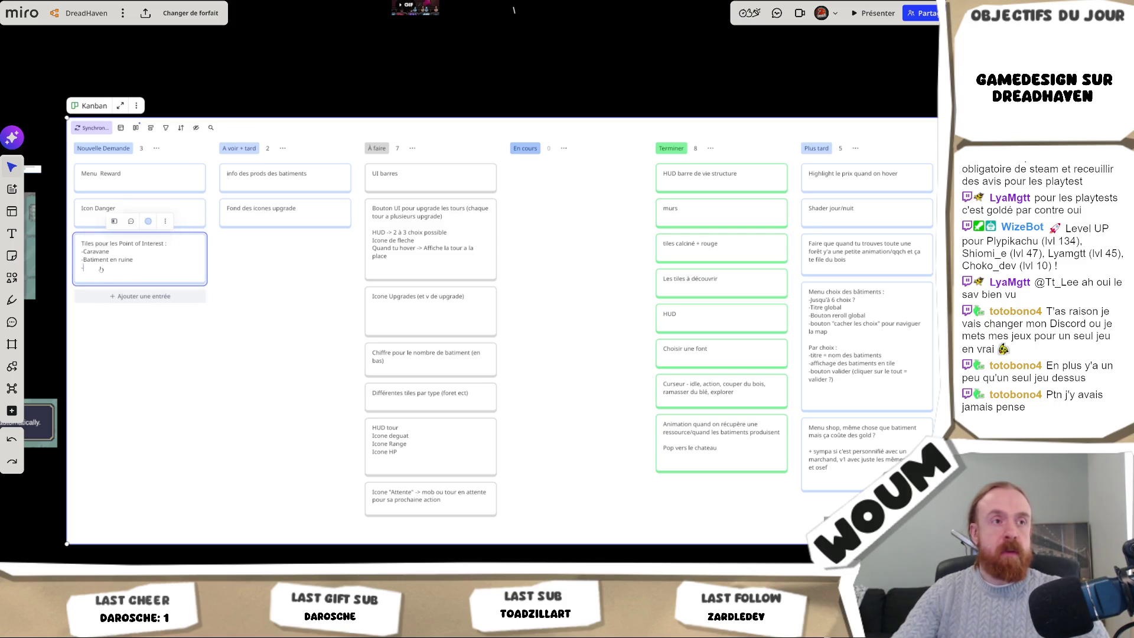
text(Catacombe)
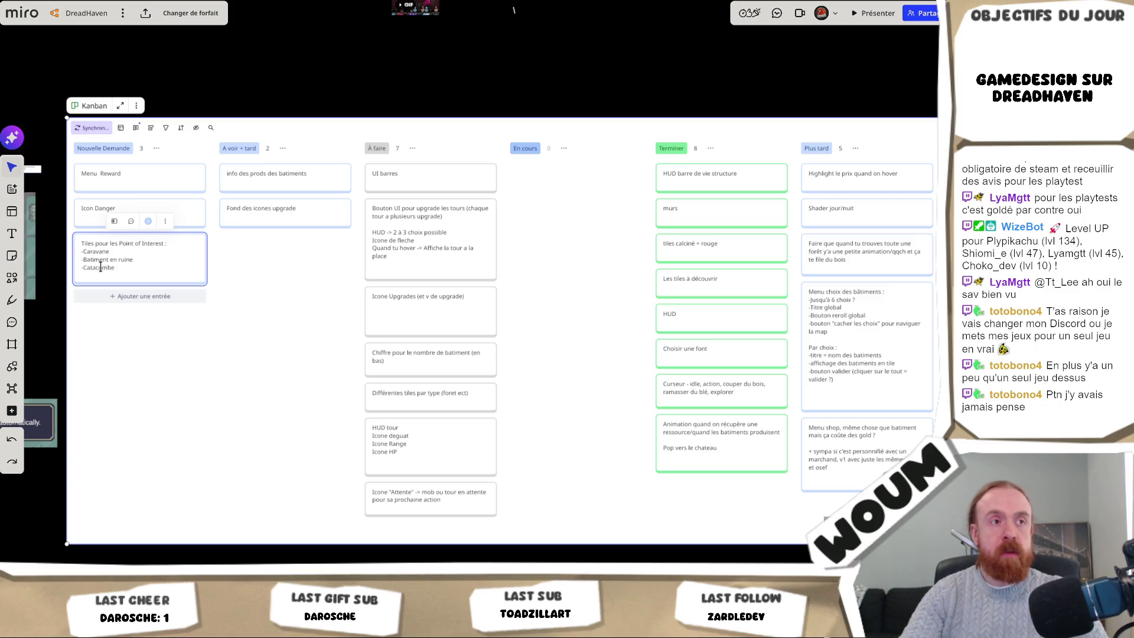
key(Return)
text(-T)
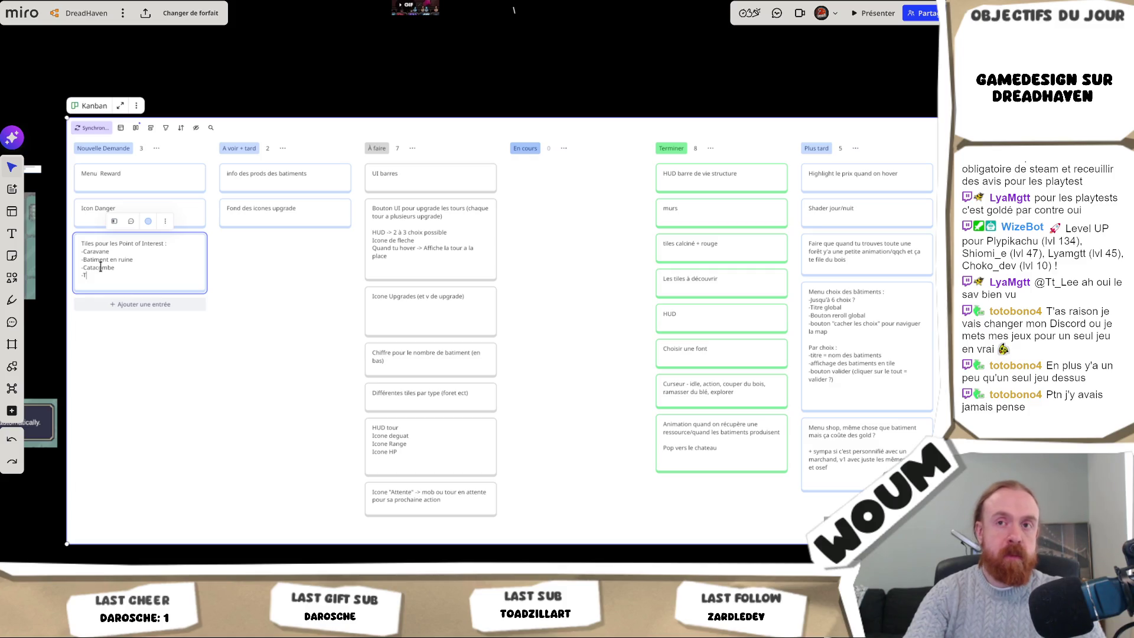
text(our d'arcane)
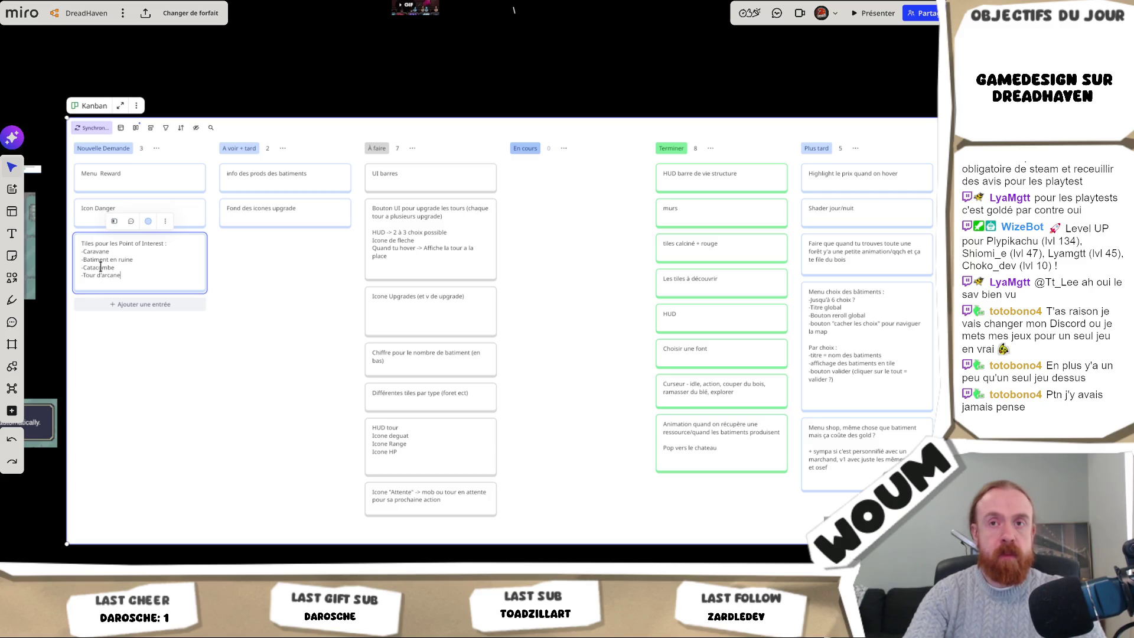
text(/magique)
key(Escape)
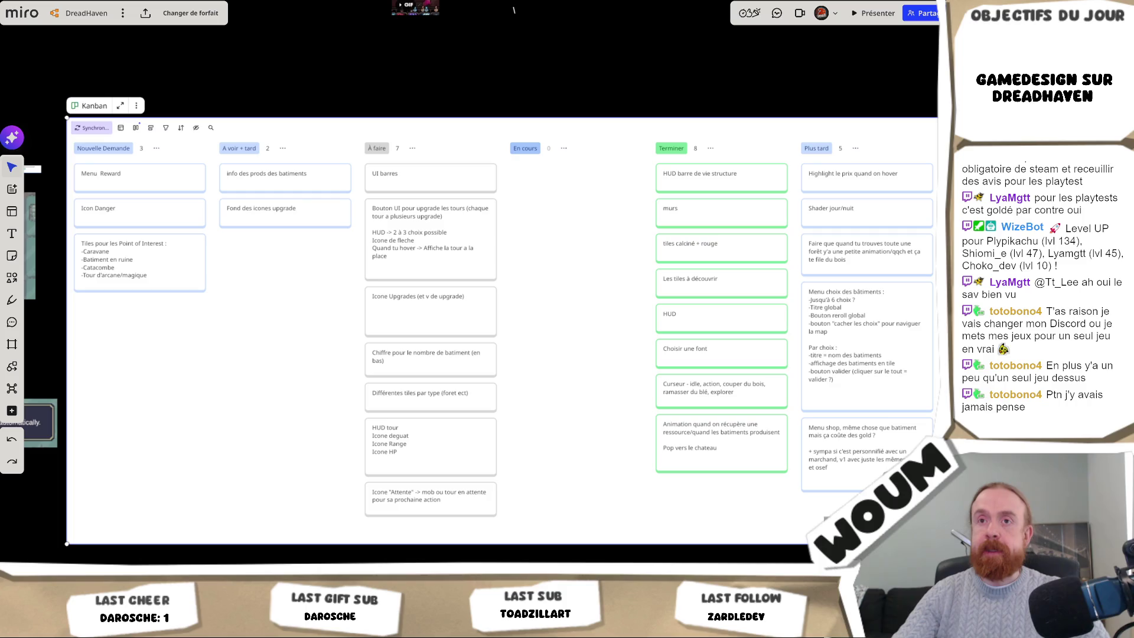
Step: Return from Miro to the Unity editor with the DreadHaven game running at Day 4
key(alt+Tab)
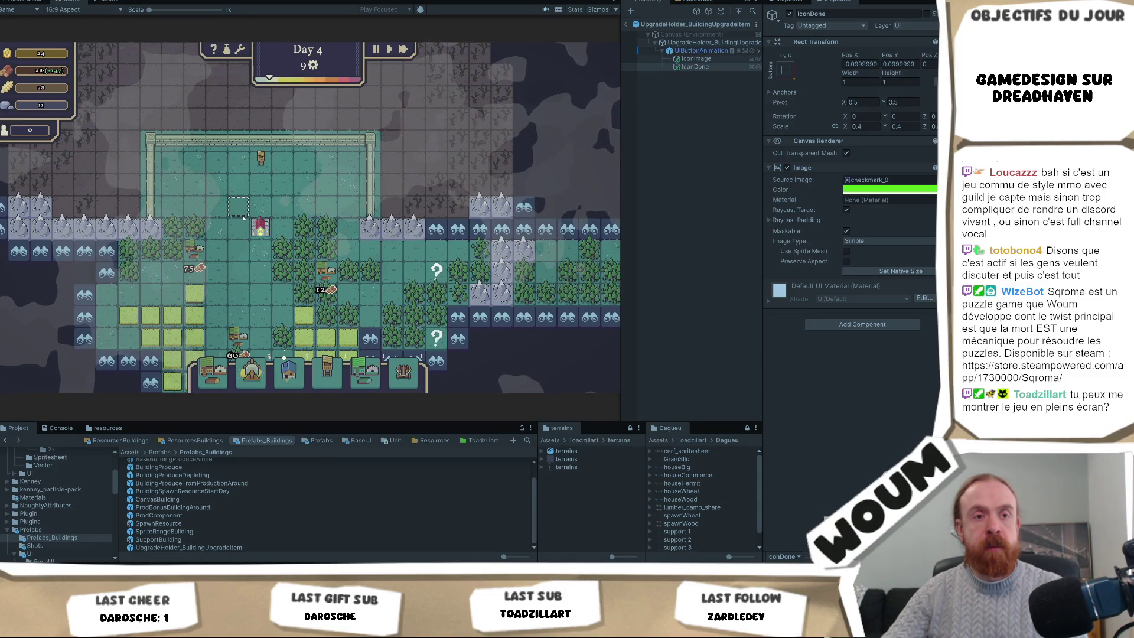
Step: Maximize the Game view so it fills the whole Unity editor
right_click(71, 4)
click(86, 11)
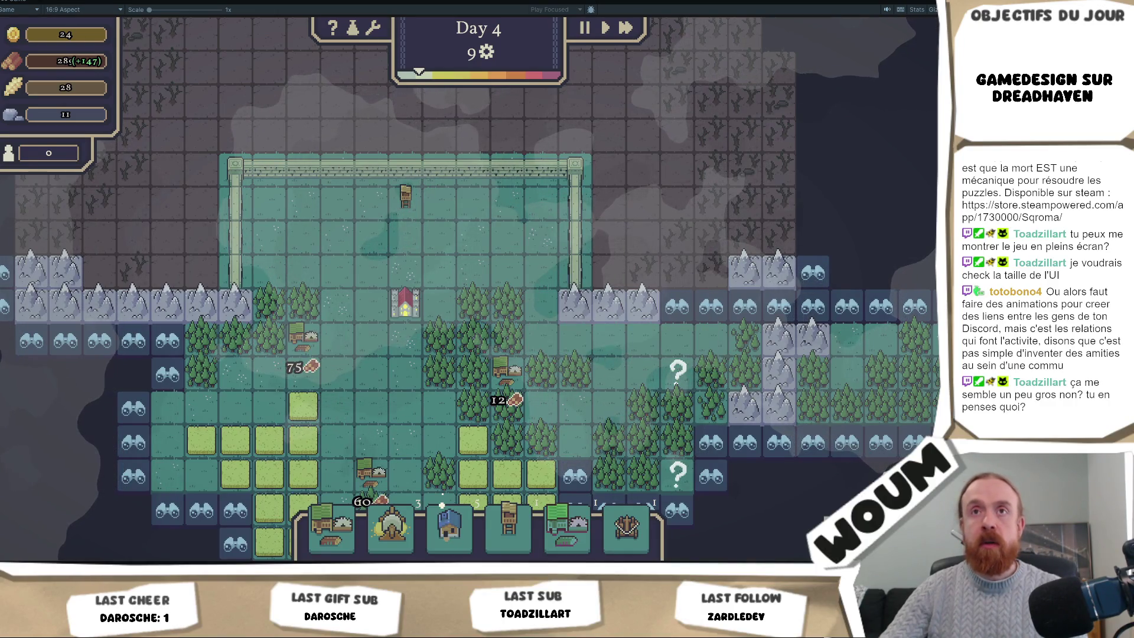
Step: Turn off Game view maximize to restore the hierarchy, inspector and project panels
right_click(18, 3)
click(46, 34)
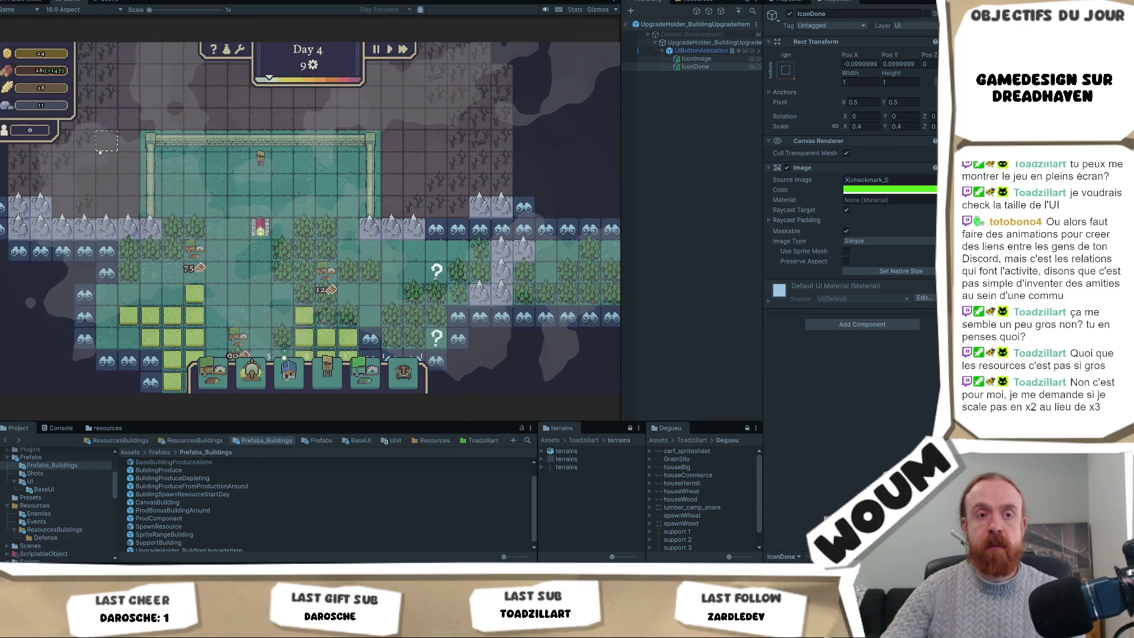
Step: Return to the testmap scene and show import settings for the Canvas > Top > PanelDay Background sprite
click(629, 24)
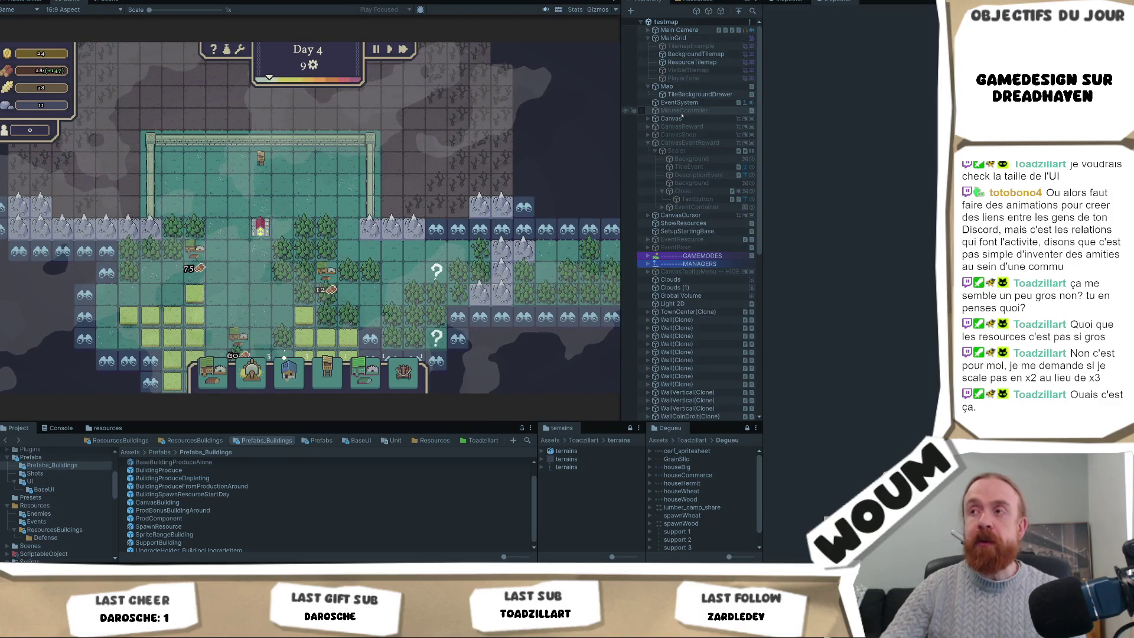
click(674, 120)
click(648, 119)
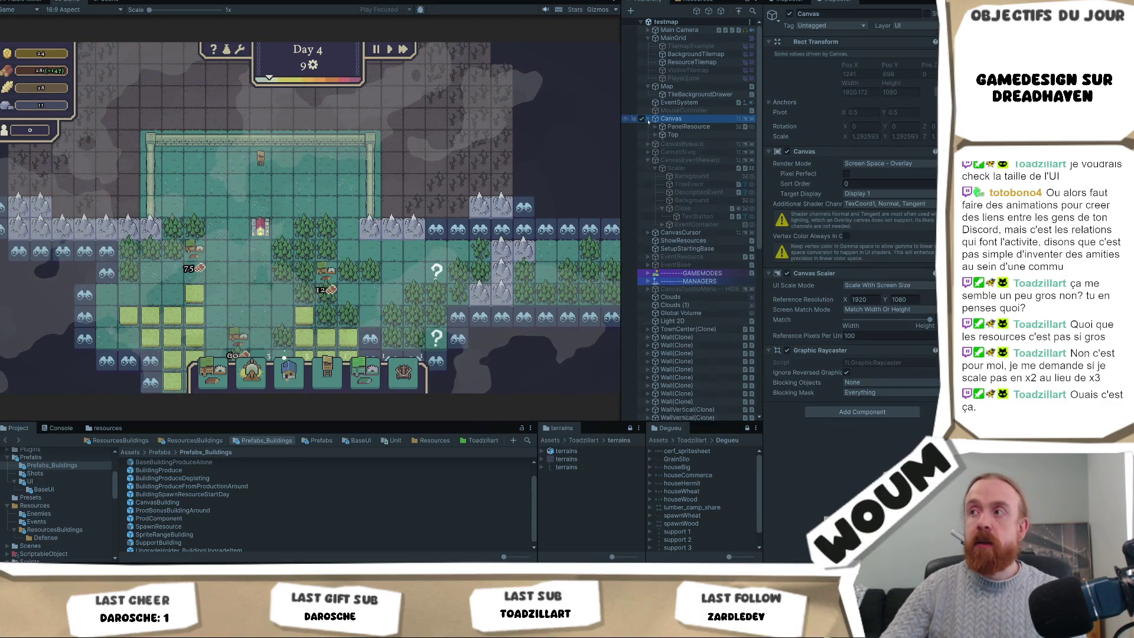
click(675, 135)
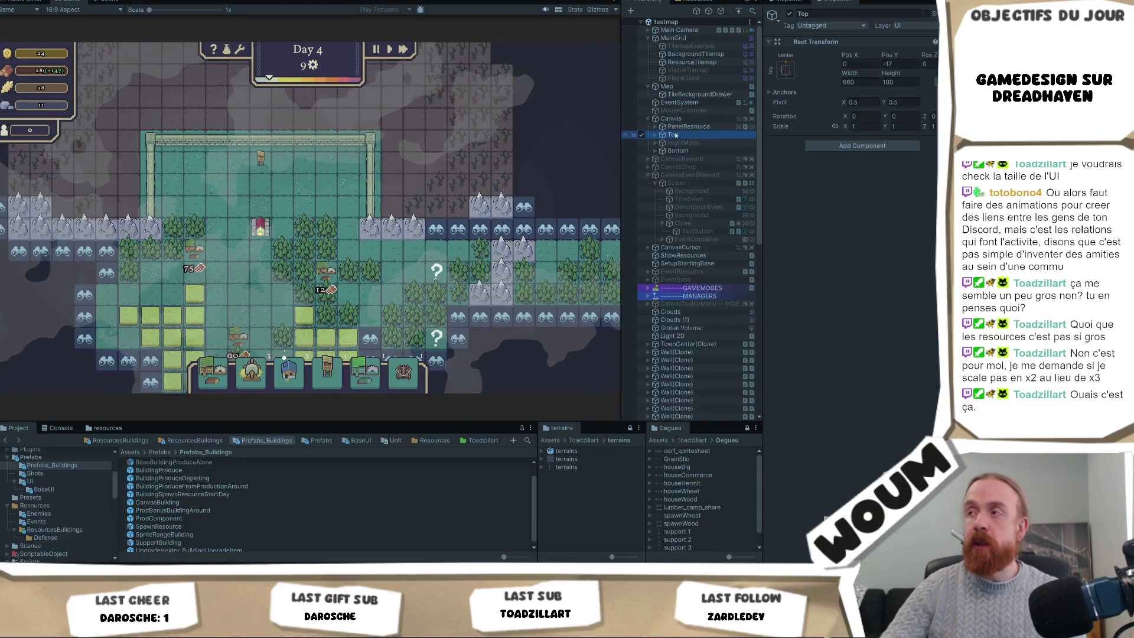
click(655, 136)
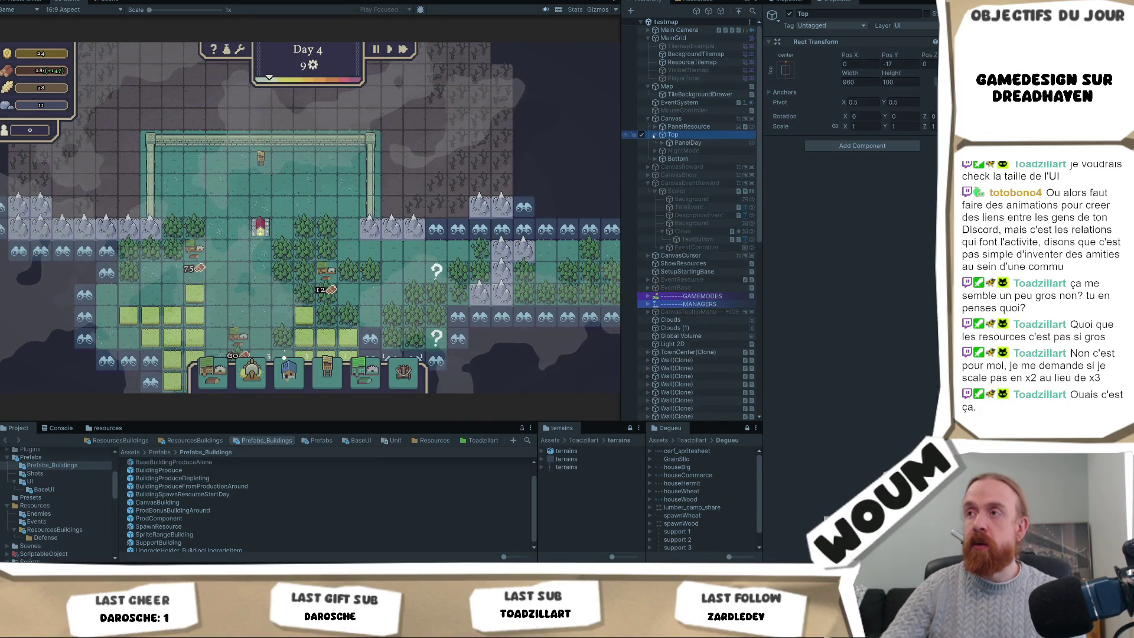
click(663, 144)
click(685, 143)
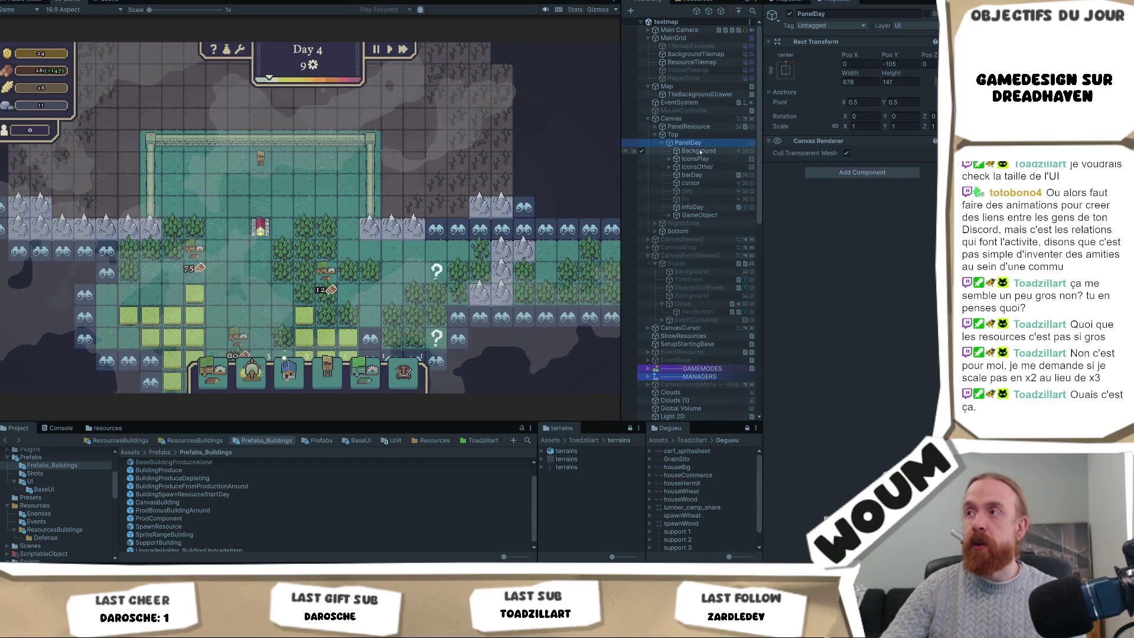
click(700, 152)
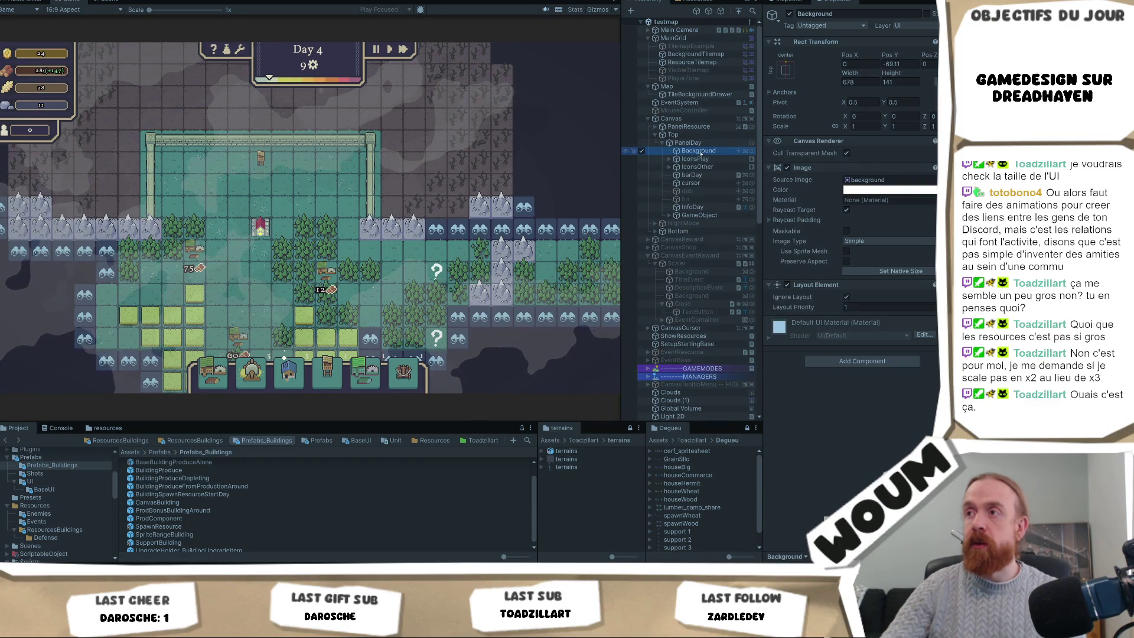
click(867, 180)
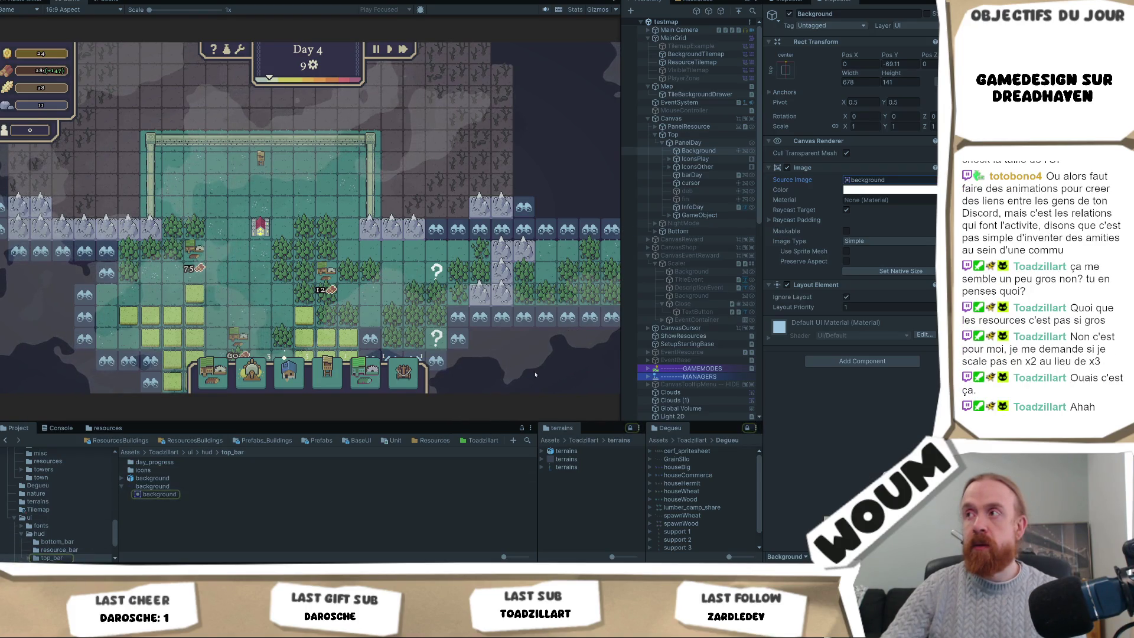
click(170, 487)
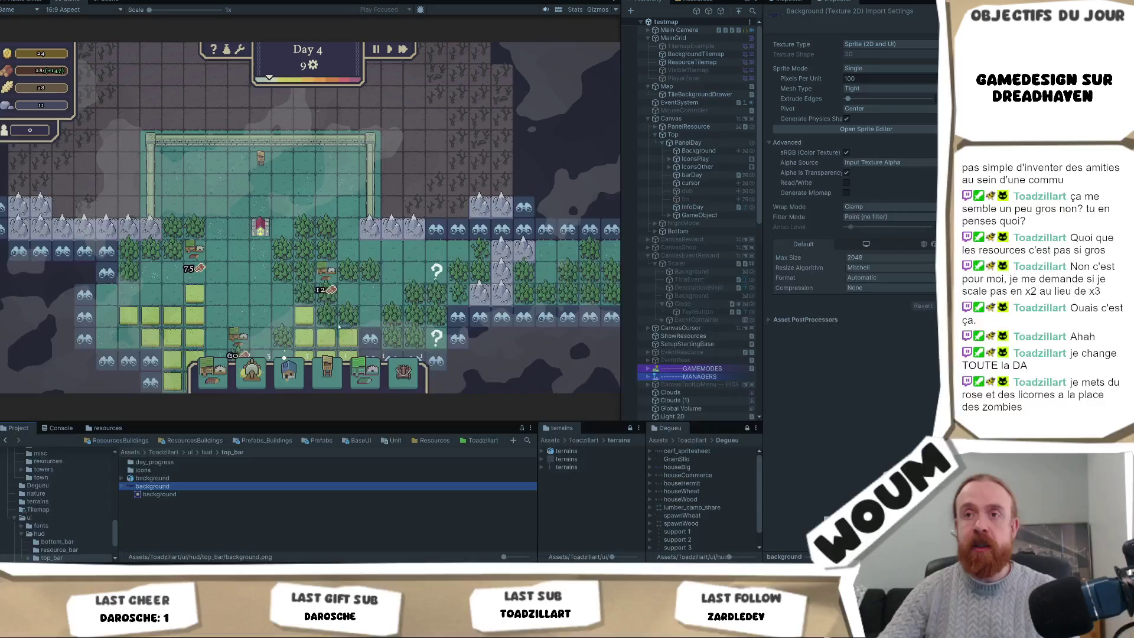
Step: Pan the running game map toward the tower area to check the tile tooltips
click(339, 326)
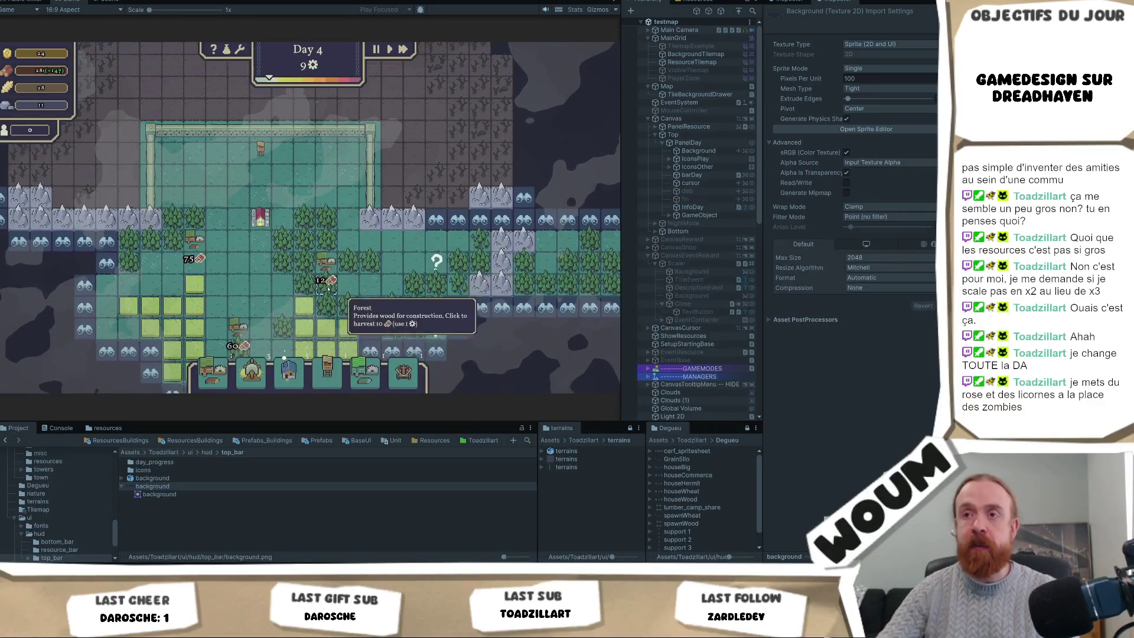
key(s)
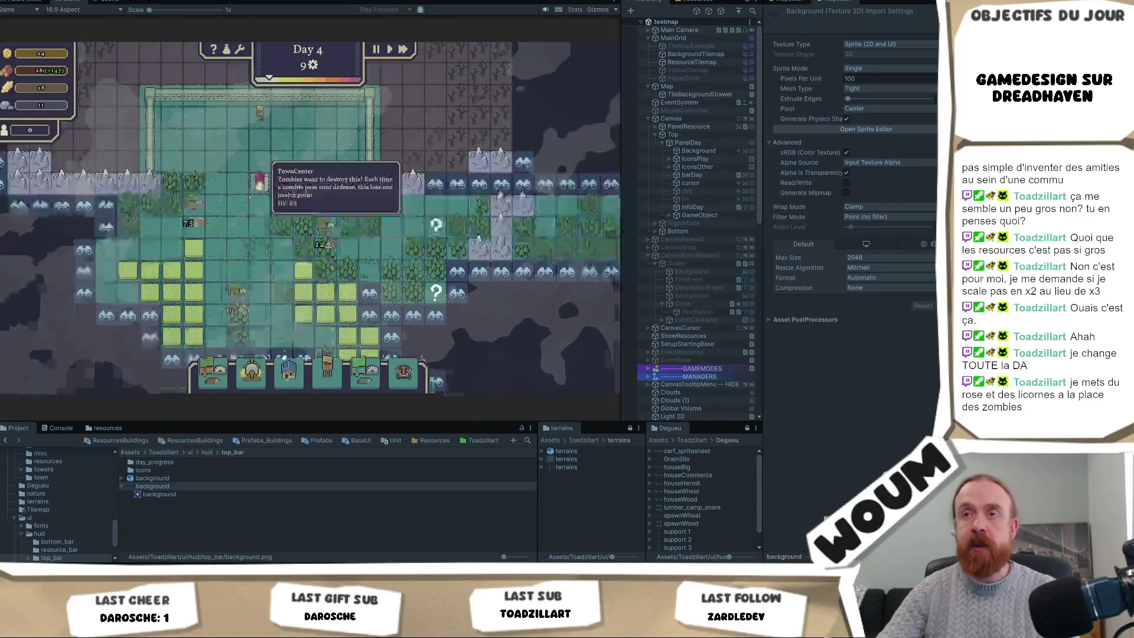
key(w)
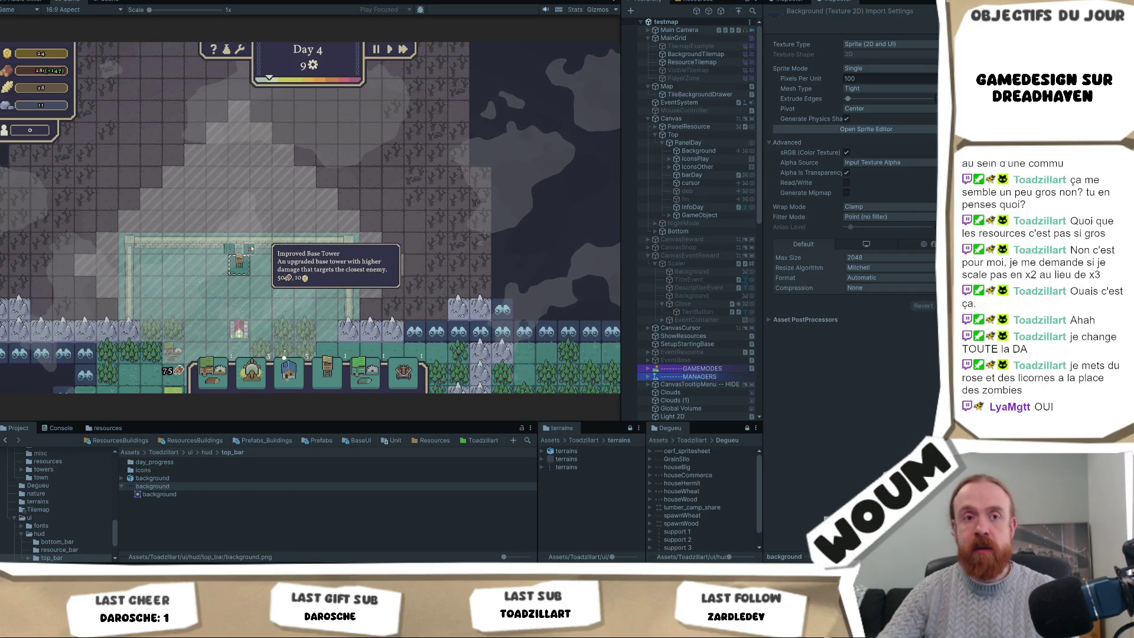
Step: Add a 'tootilp info des batiments' card under A voir + tard, then go back to Unity
key(alt+Tab)
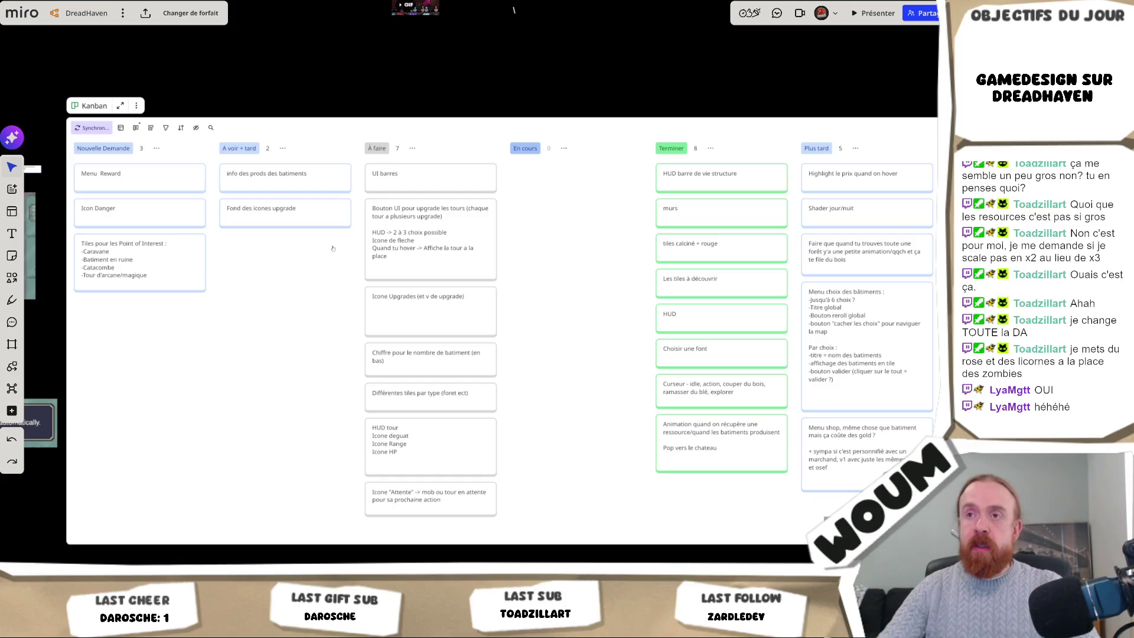
click(283, 242)
text(tootlip info des)
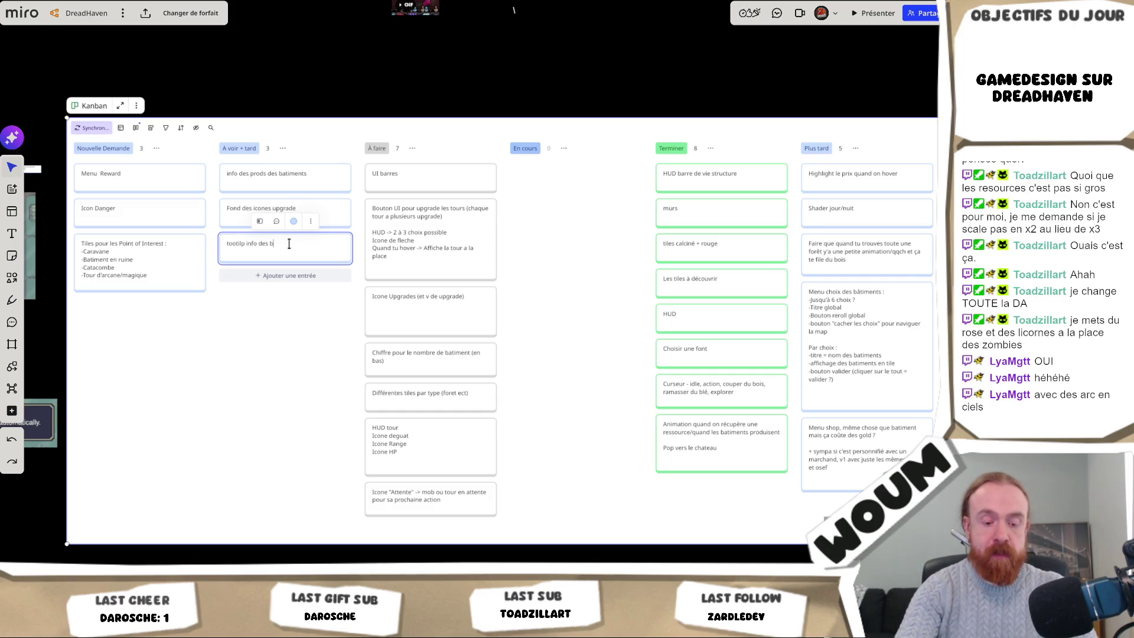
text(batiments)
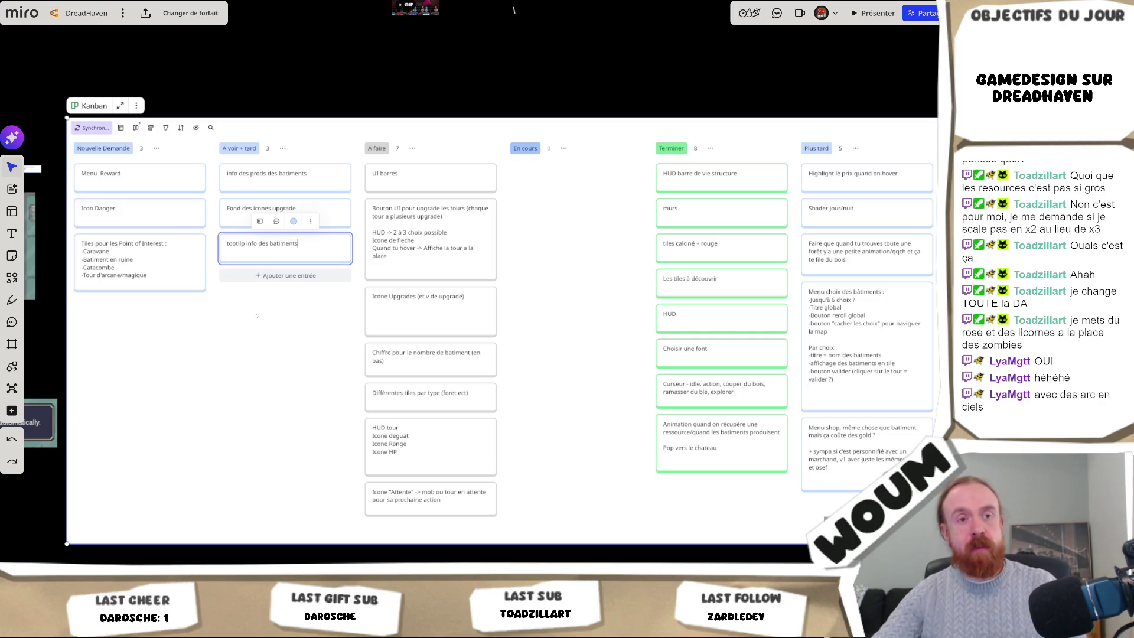
key(Escape)
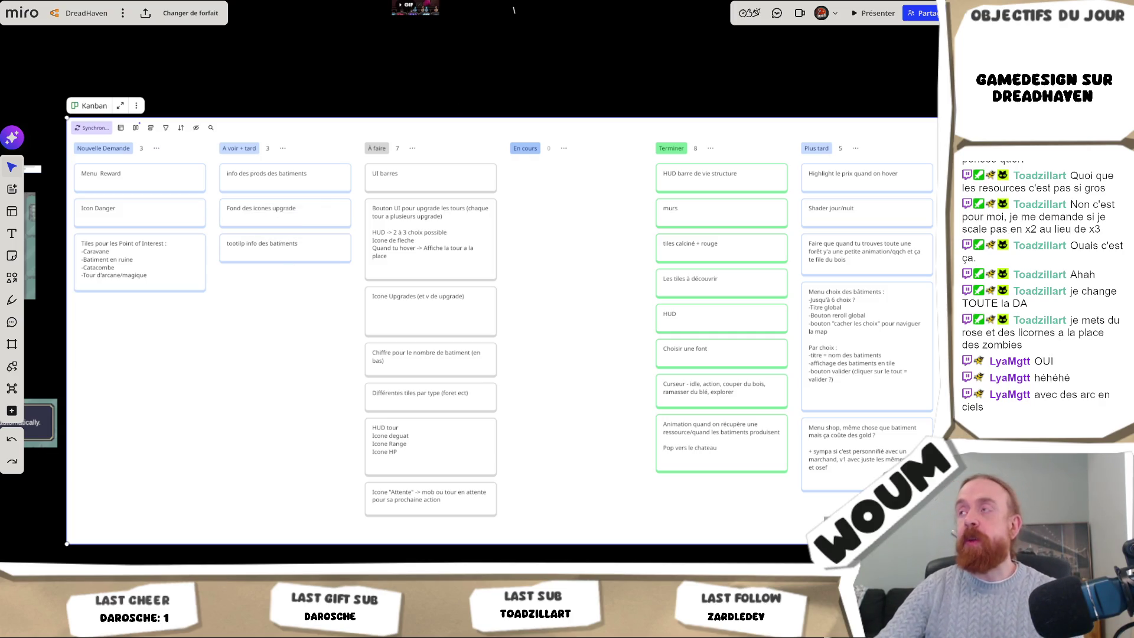
key(alt+Tab)
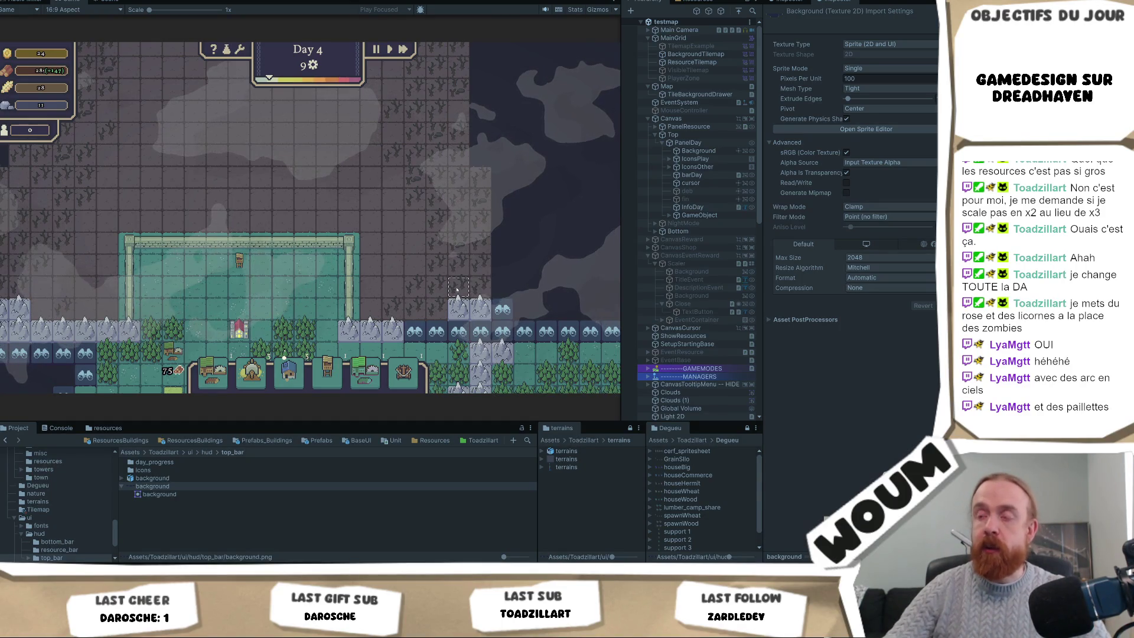
Step: Move the map around the wheat fields and reveal two fogged tiles beside the mountains
drag(454, 284, 417, 202)
drag(133, 361, 293, 263)
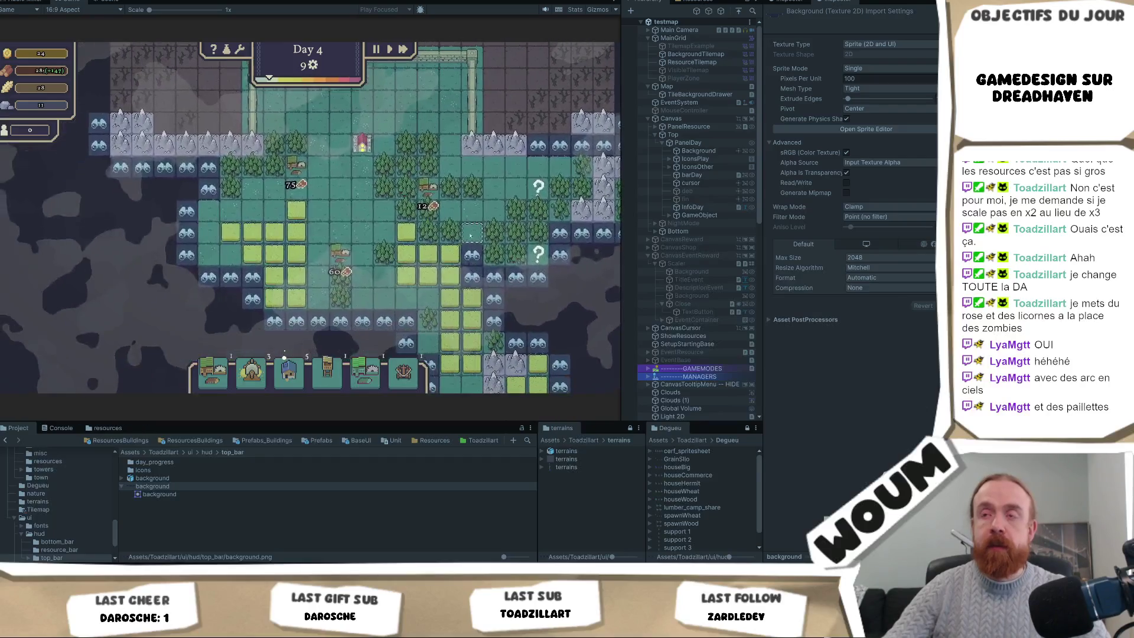
drag(468, 325, 314, 281)
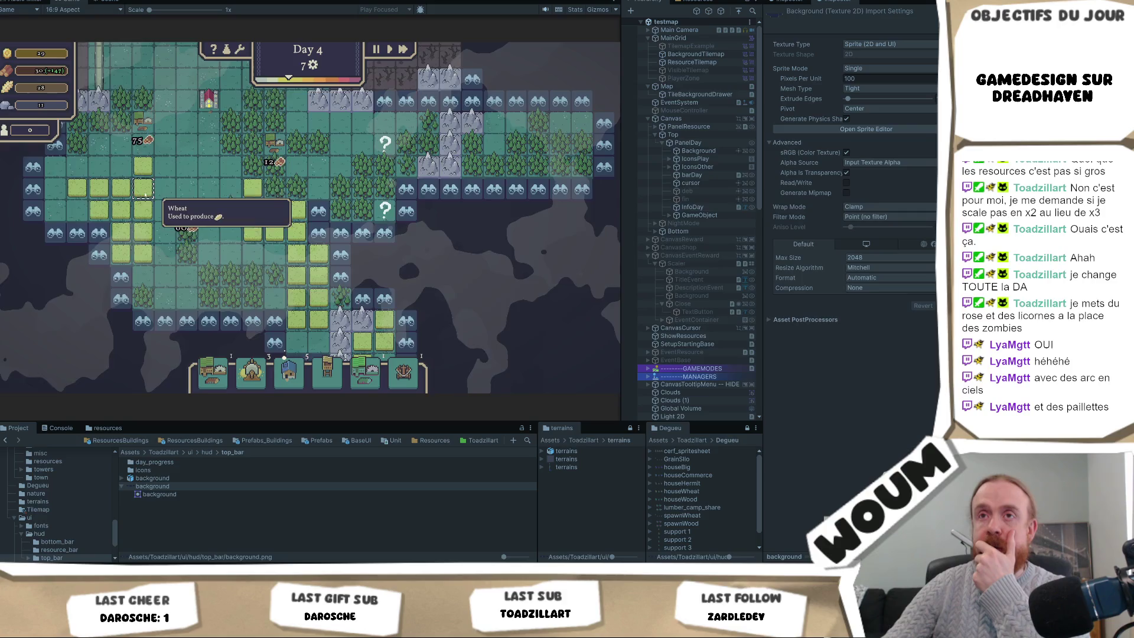
drag(142, 193, 261, 272)
scroll(263, 231, up, 1)
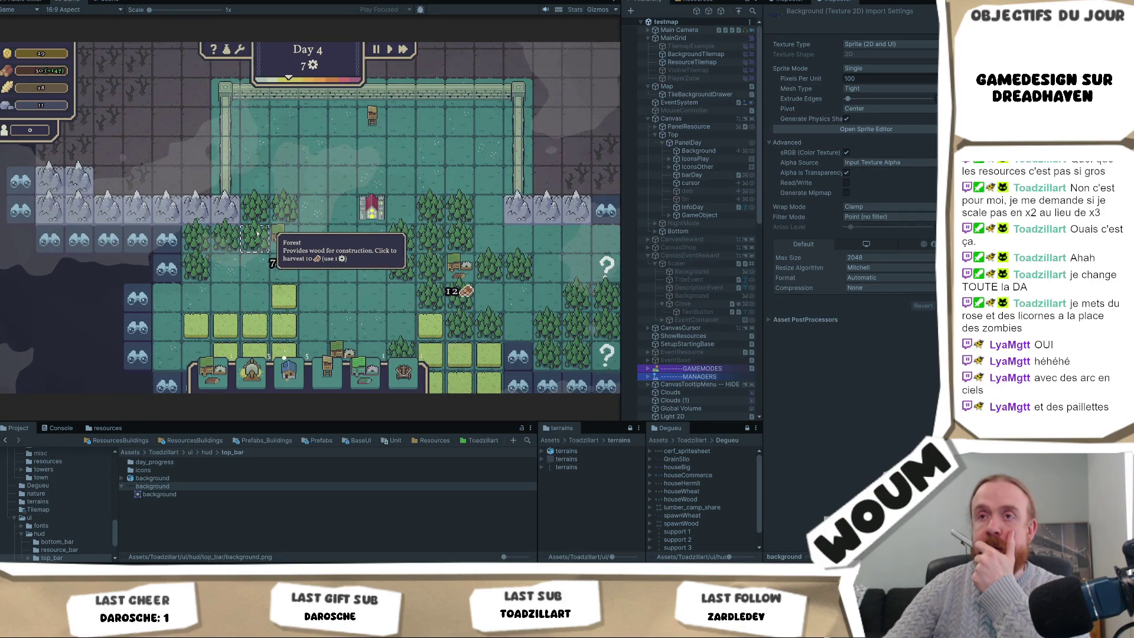
scroll(257, 233, up, 2)
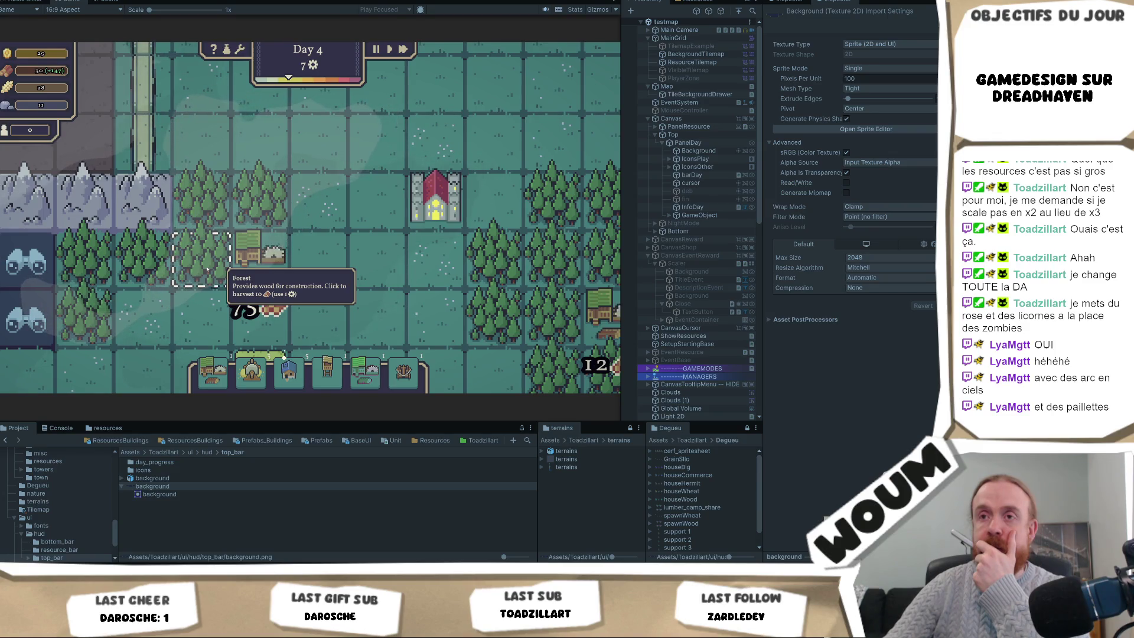
scroll(376, 258, down, 2)
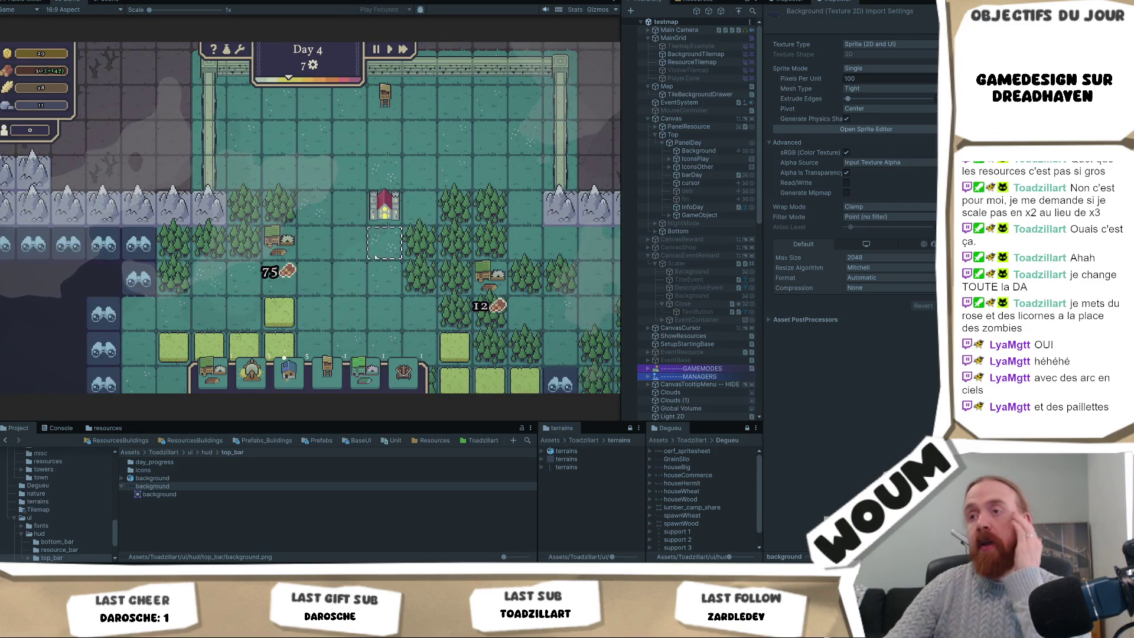
key(s)
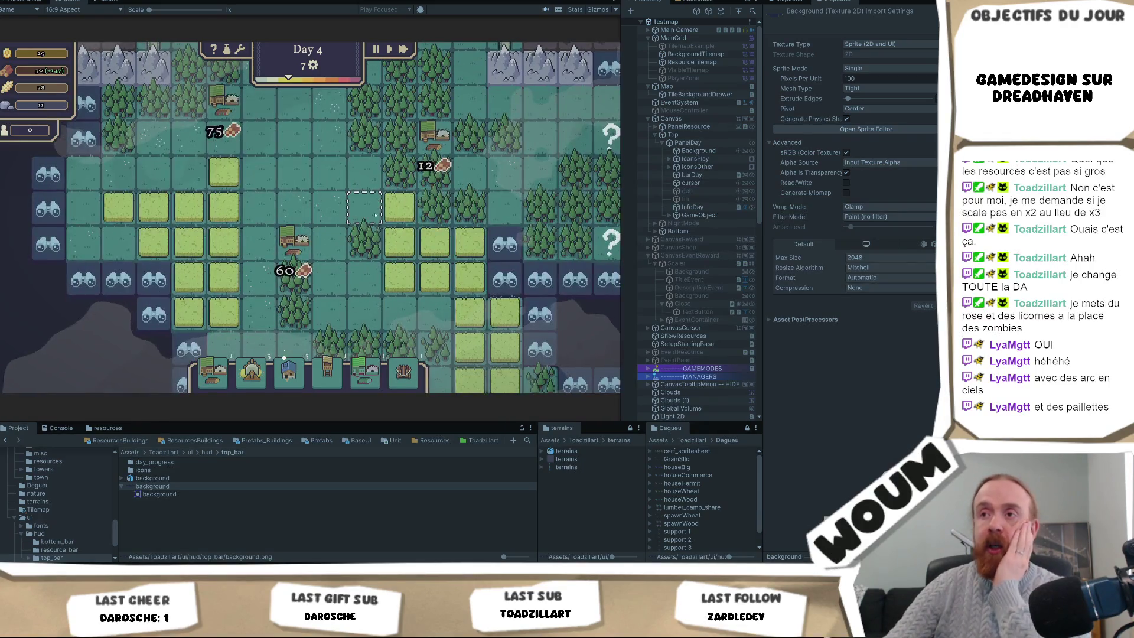
scroll(415, 255, down, 1)
key(d)
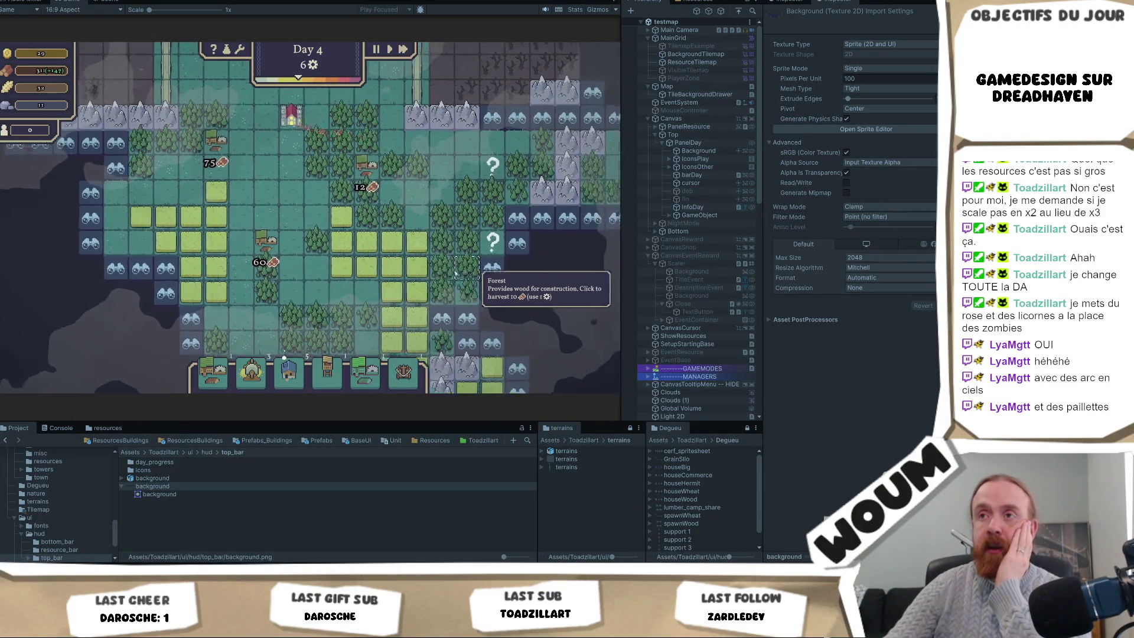
click(329, 291)
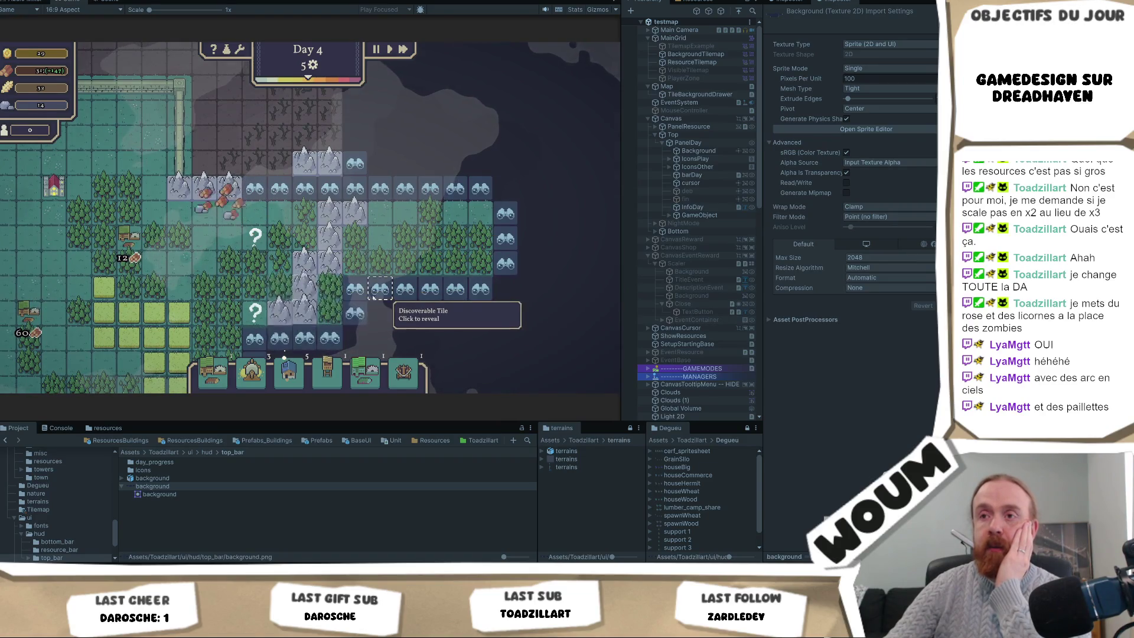
click(373, 294)
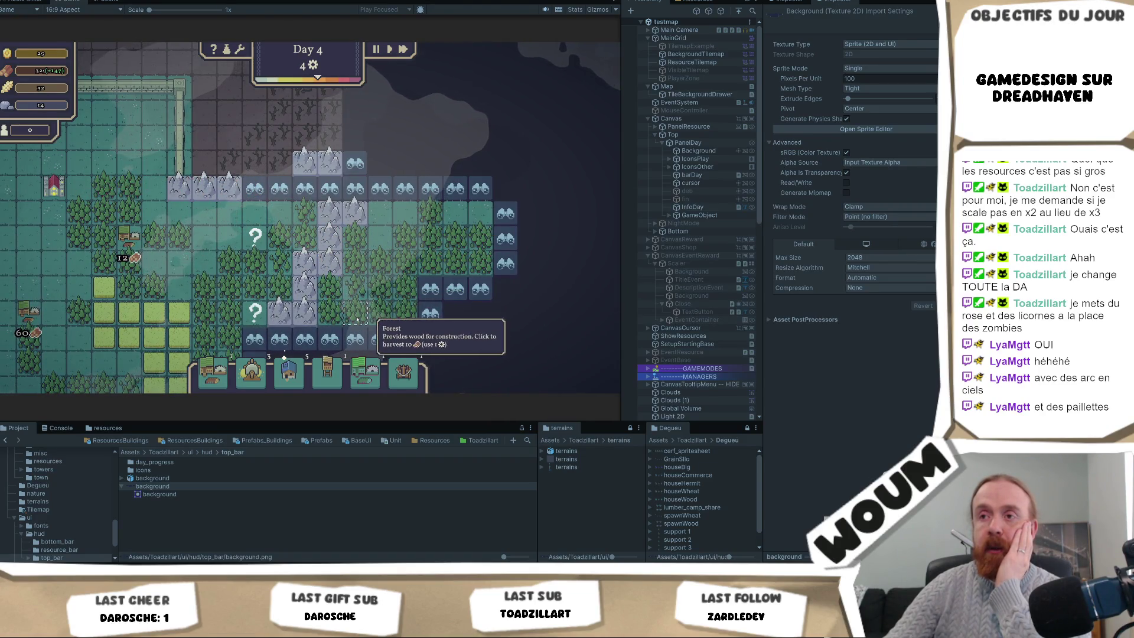
Step: Reveal the fogged tiles left of the wheat field, then switch to Visual Studio
key(s)
key(a)
key(a)
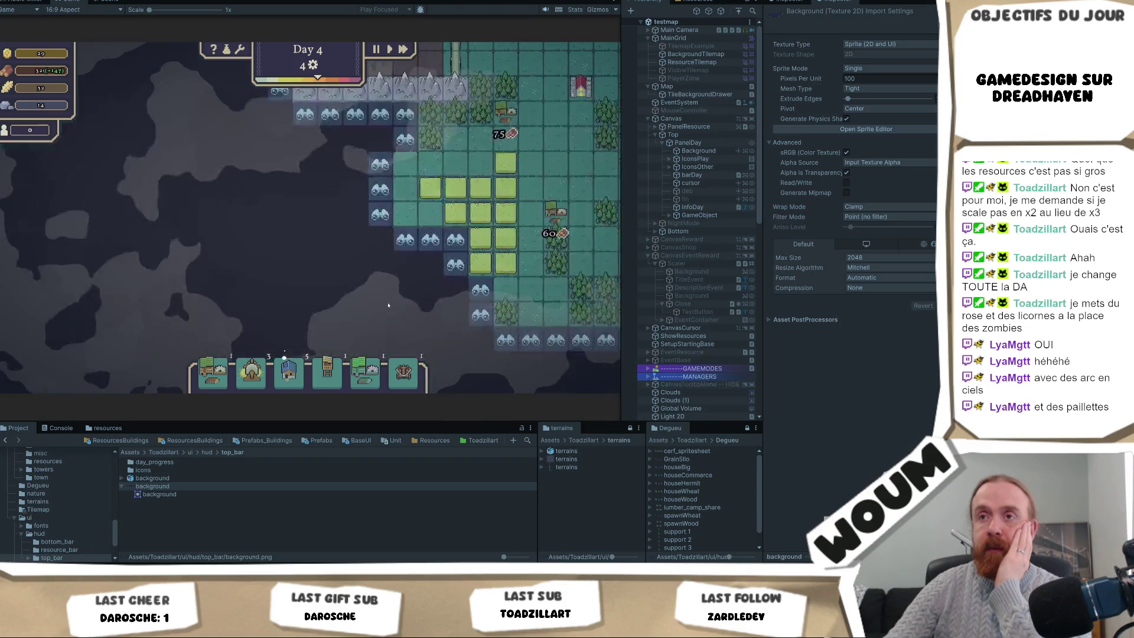
click(455, 264)
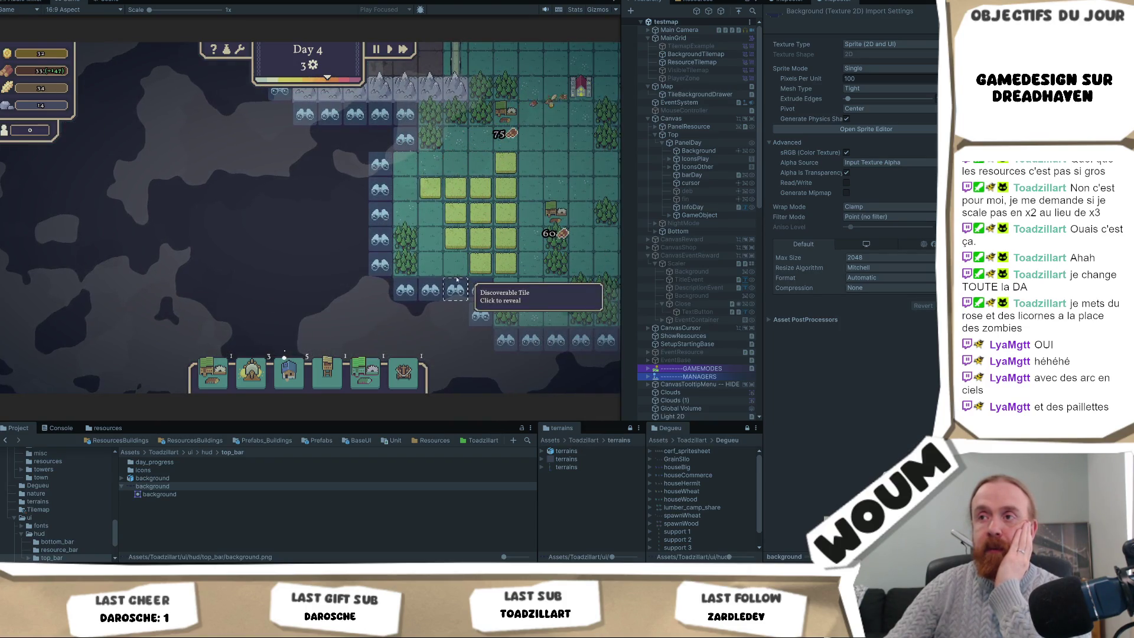
click(474, 291)
key(d)
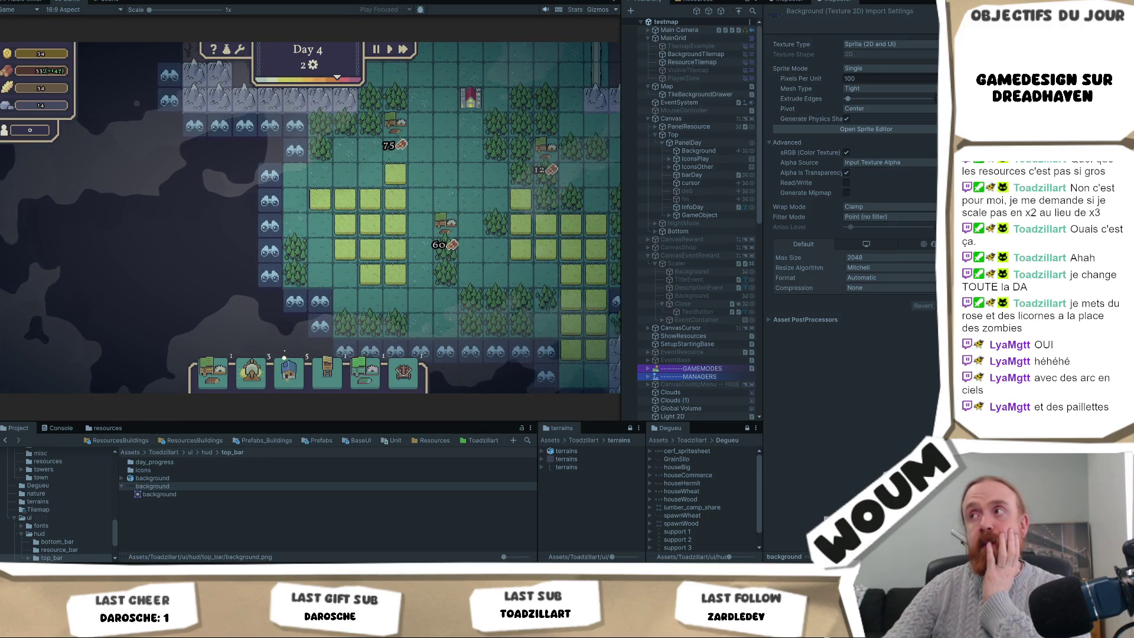
key(alt+Tab)
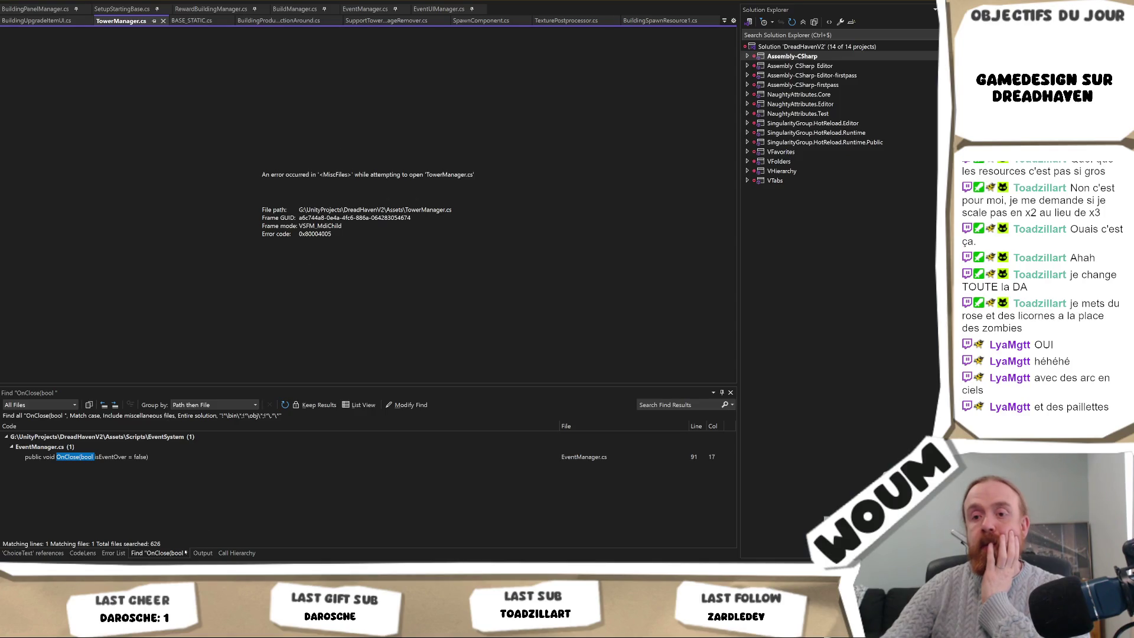
Step: Add a 'tiles différentes' card below the tooltip card in Miro's A voir + tard column
key(alt+Tab)
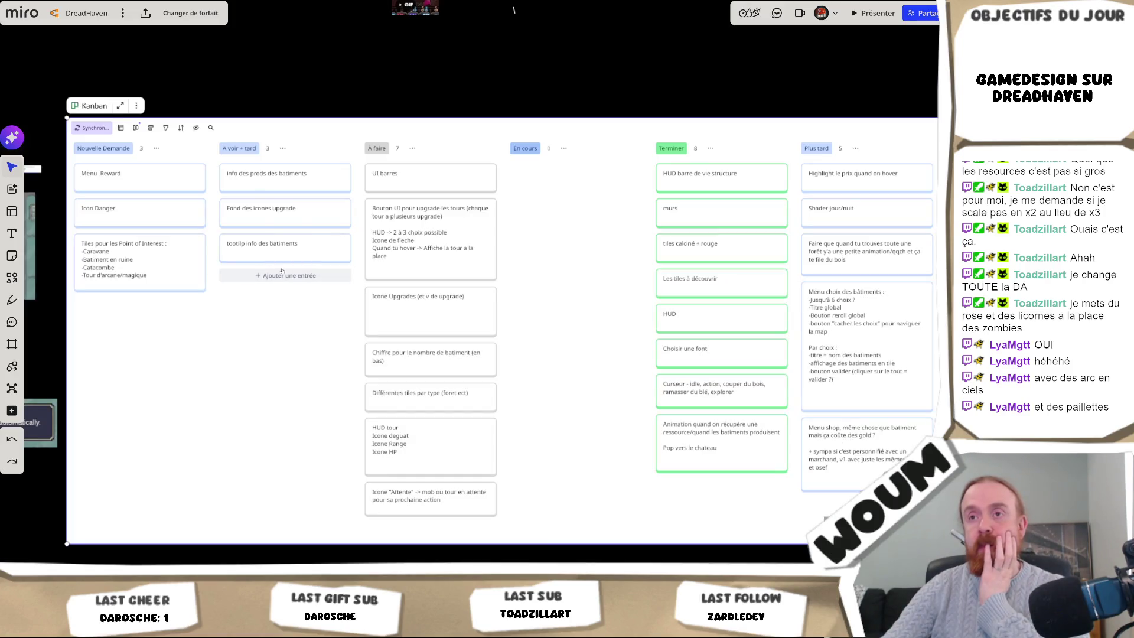
click(283, 275)
text(til)
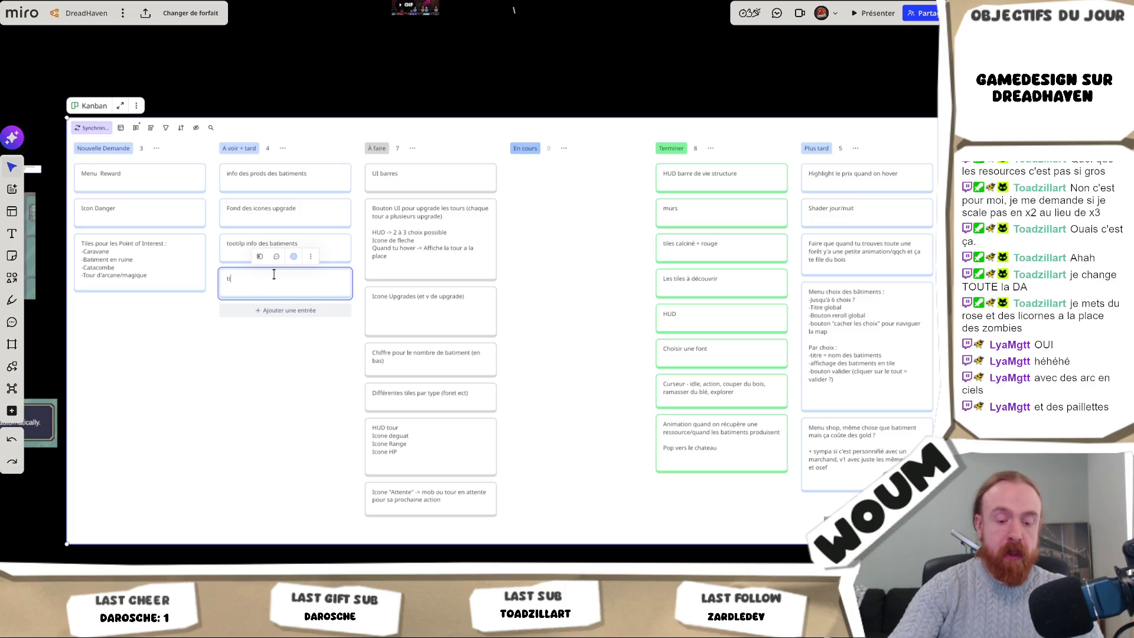
text(es différentes)
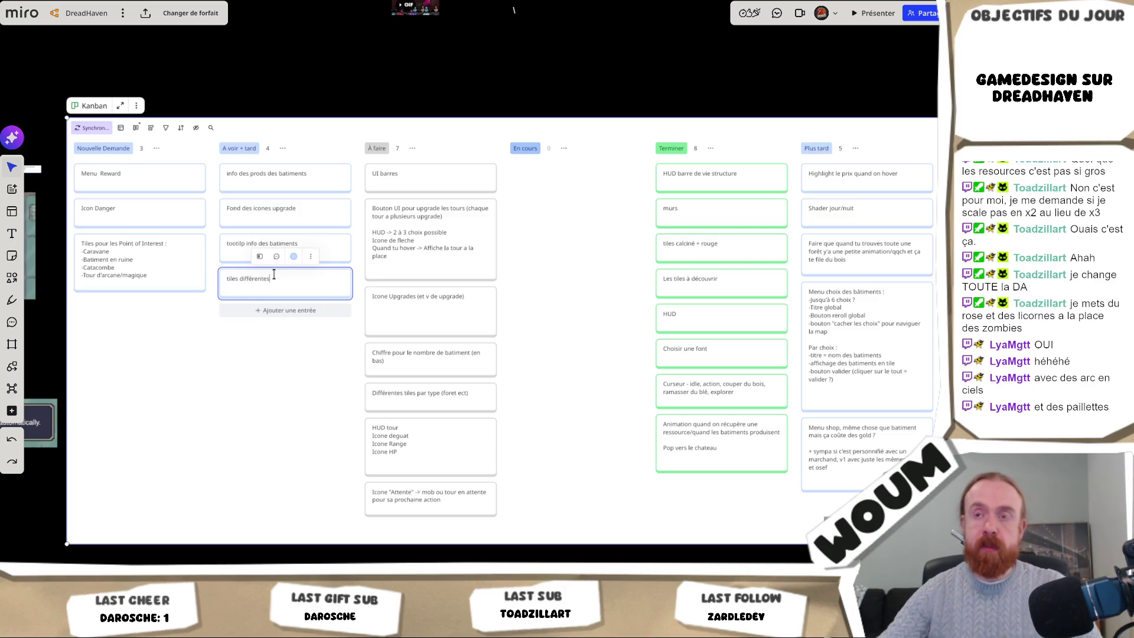
click(290, 391)
key(alt+Tab)
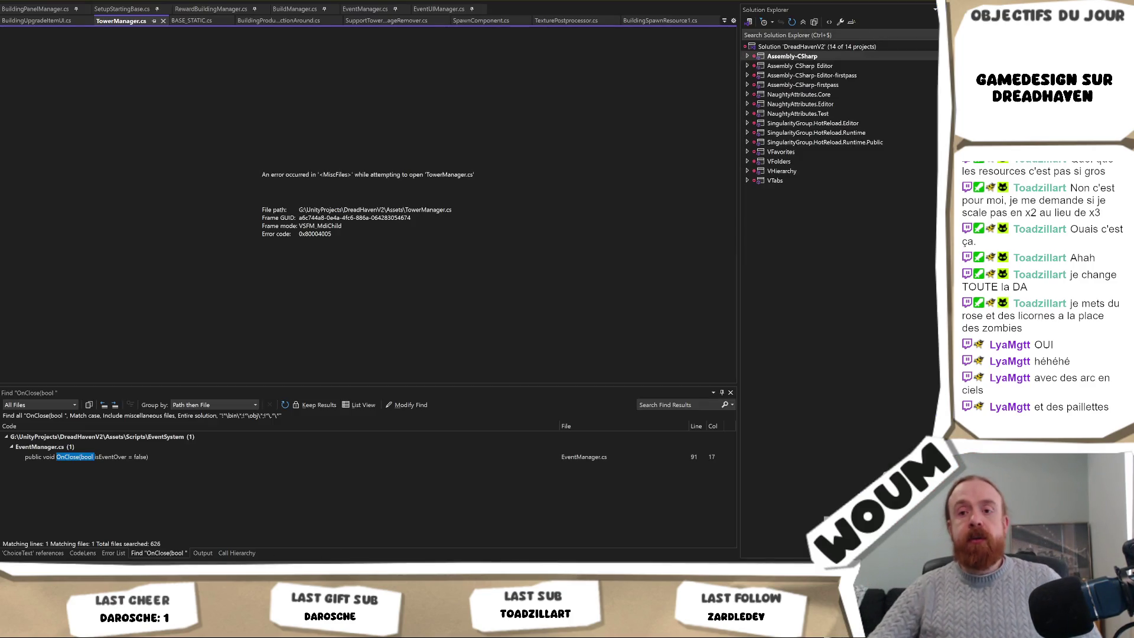
Step: Zoom in on the top base tower in Unity, view its upgrade offer, and close it without buying
key(alt+Tab)
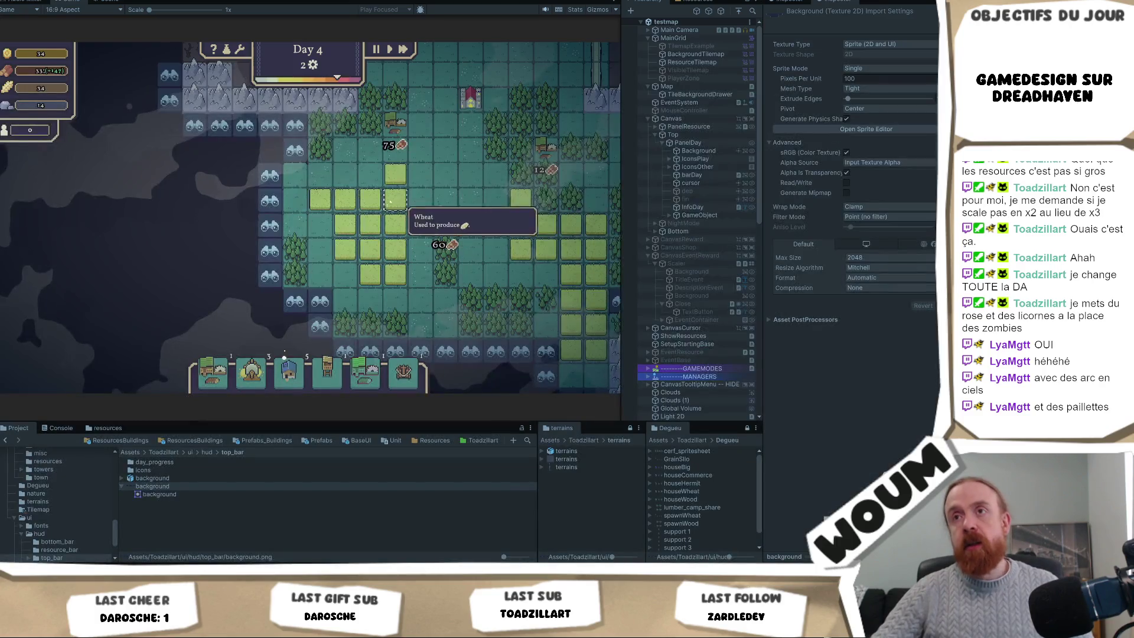
mouse_move(326, 175)
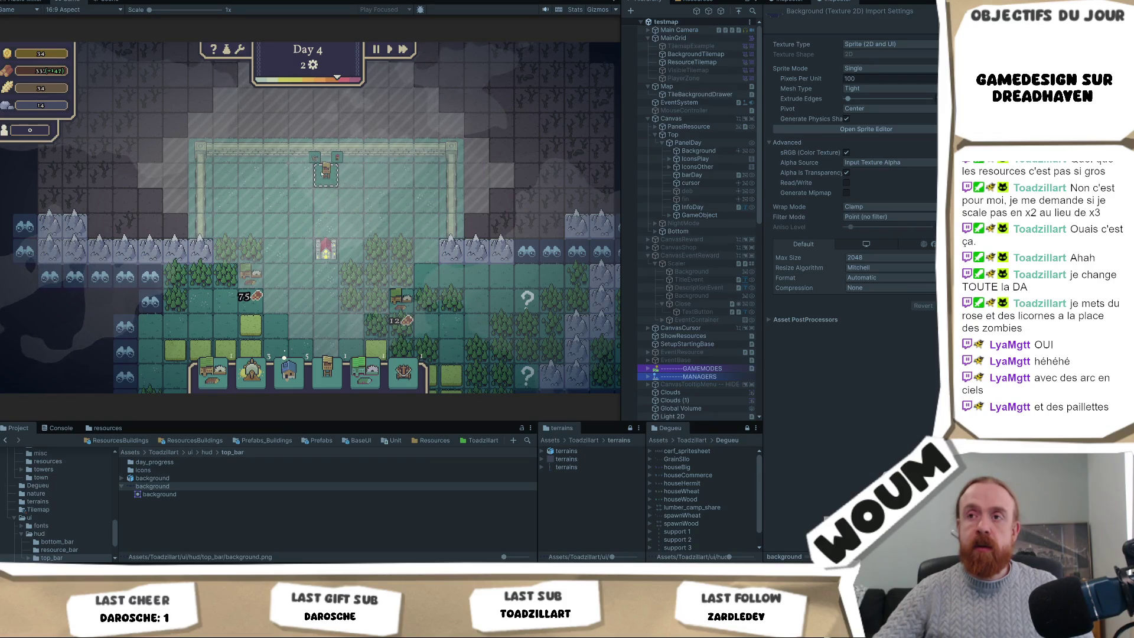
mouse_move(344, 270)
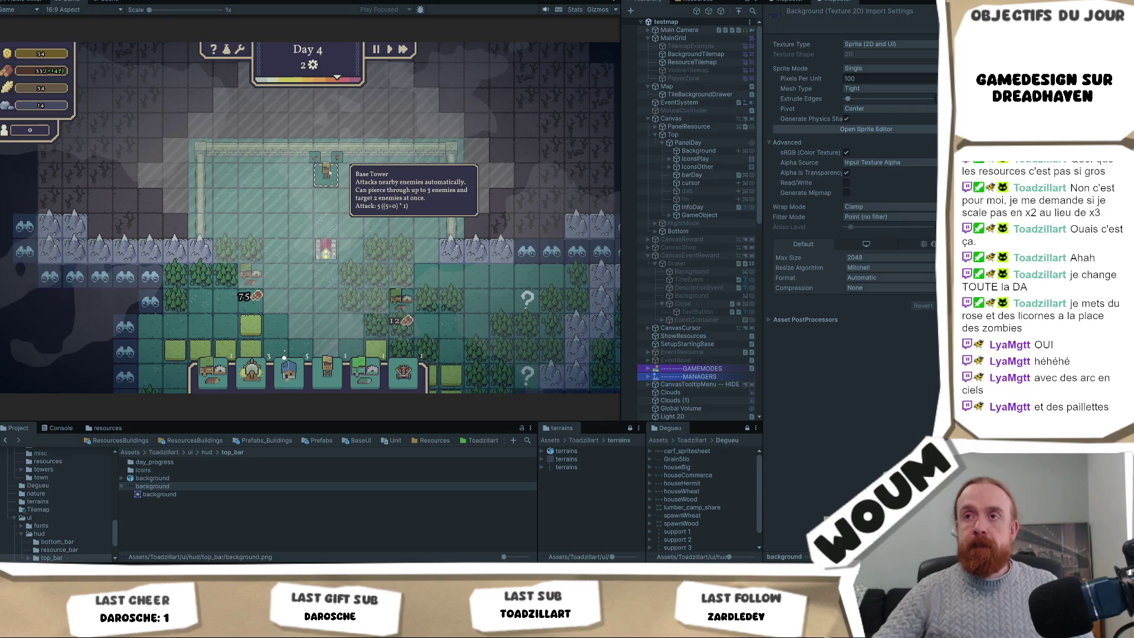
scroll(329, 171, up, 1)
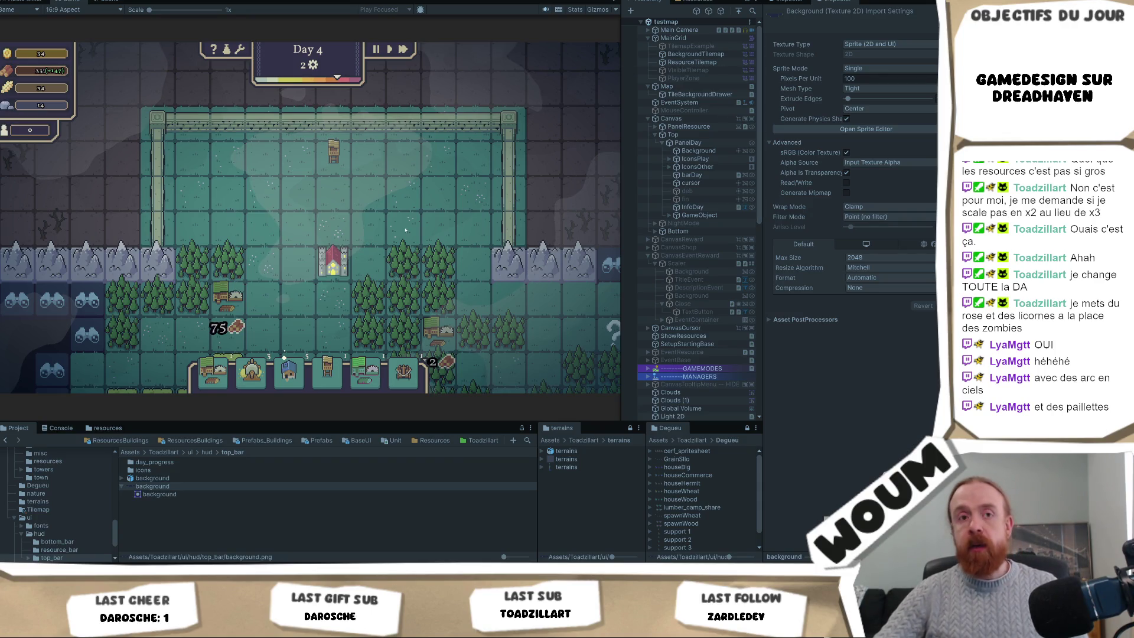
click(329, 160)
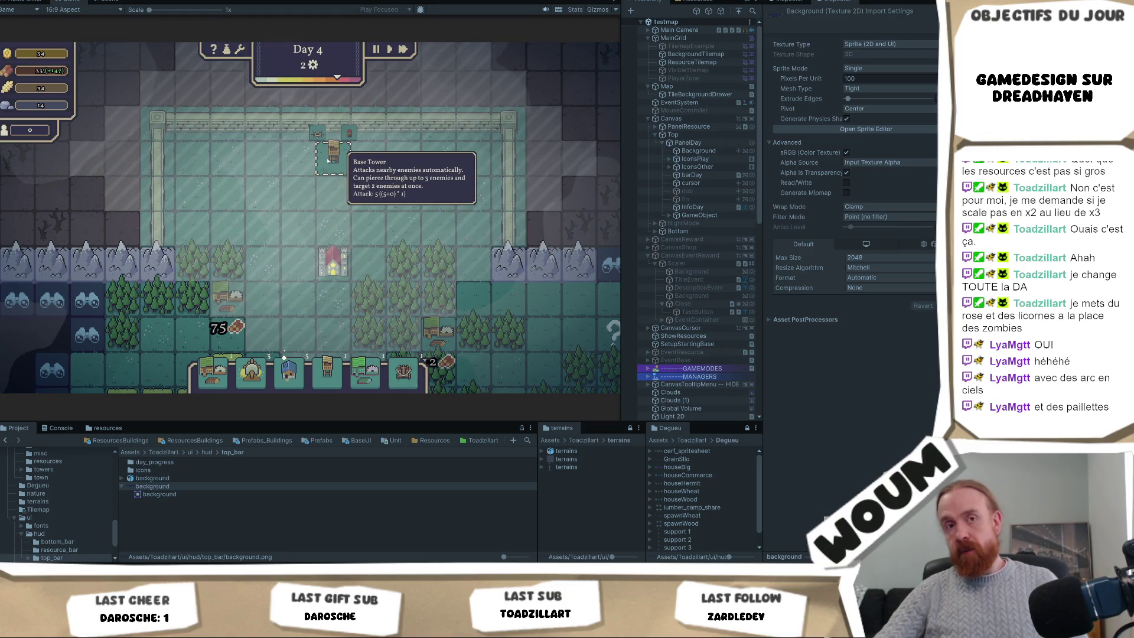
mouse_move(345, 137)
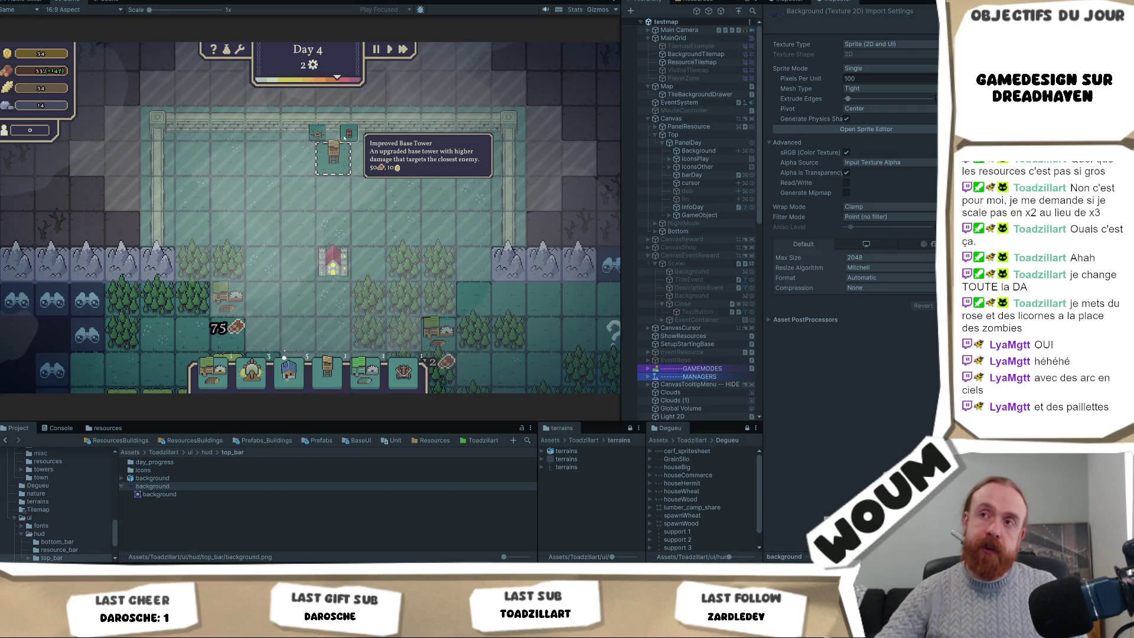
click(344, 137)
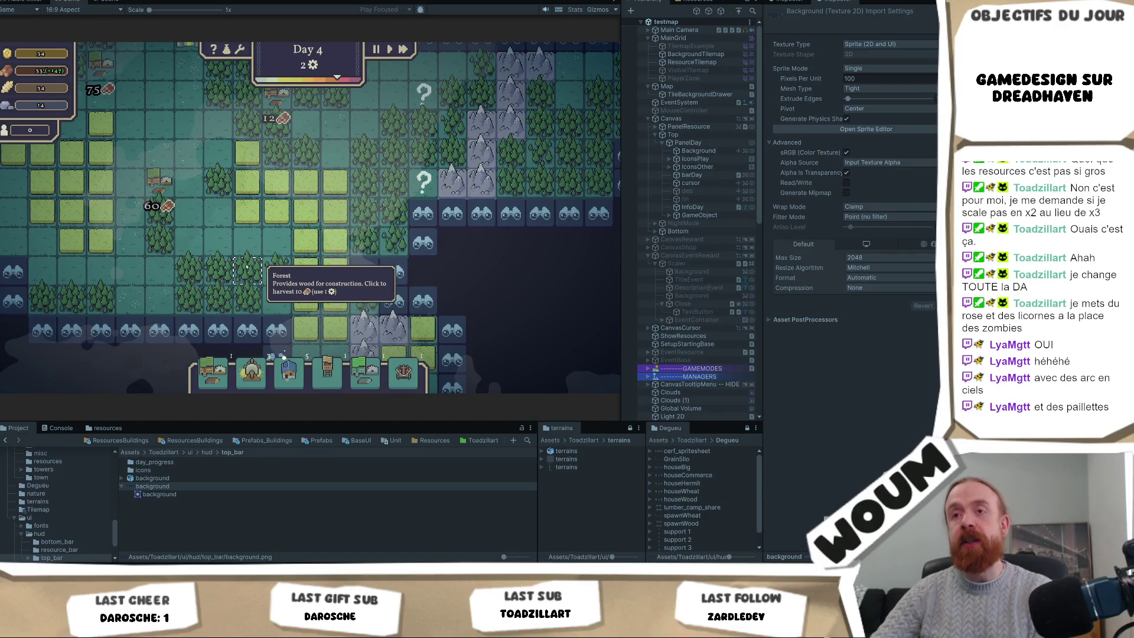
Step: Harvest wood from a forest tile, then pan the map to show the fenced base
click(247, 267)
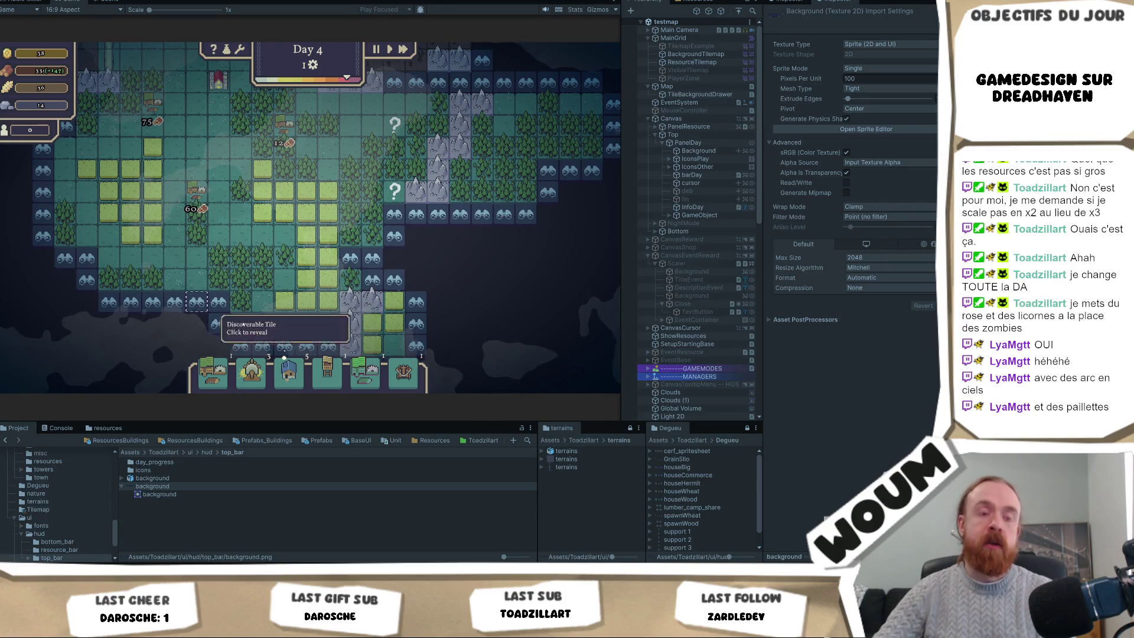
mouse_move(330, 388)
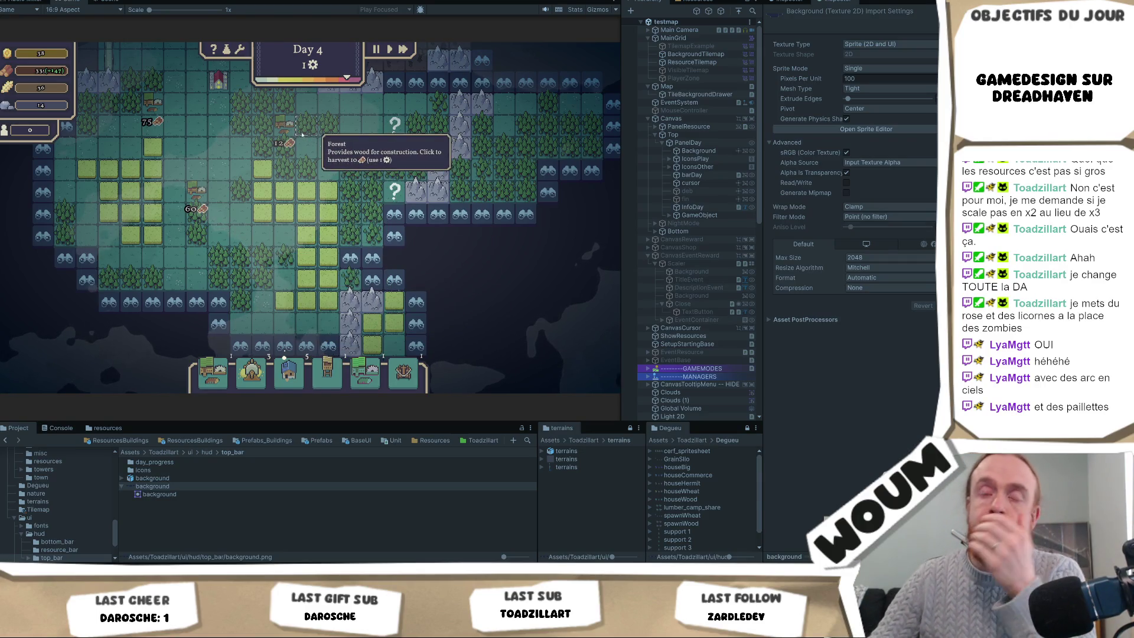
mouse_move(308, 139)
mouse_down()
mouse_move(332, 268)
mouse_move(352, 210)
mouse_up()
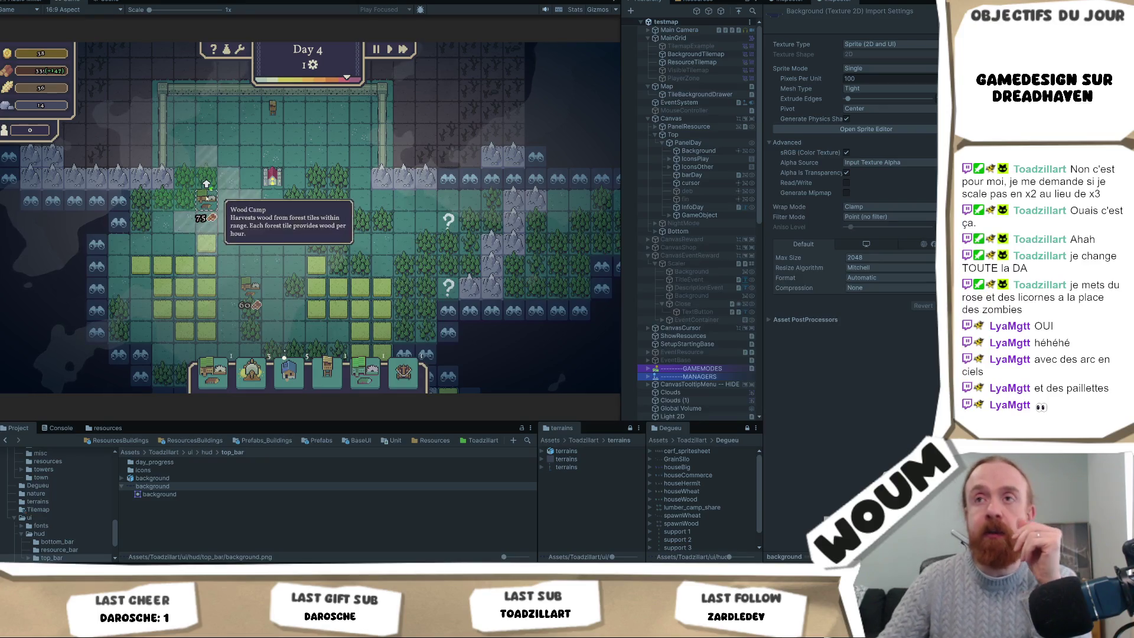
key(w)
key(w)
key(w)
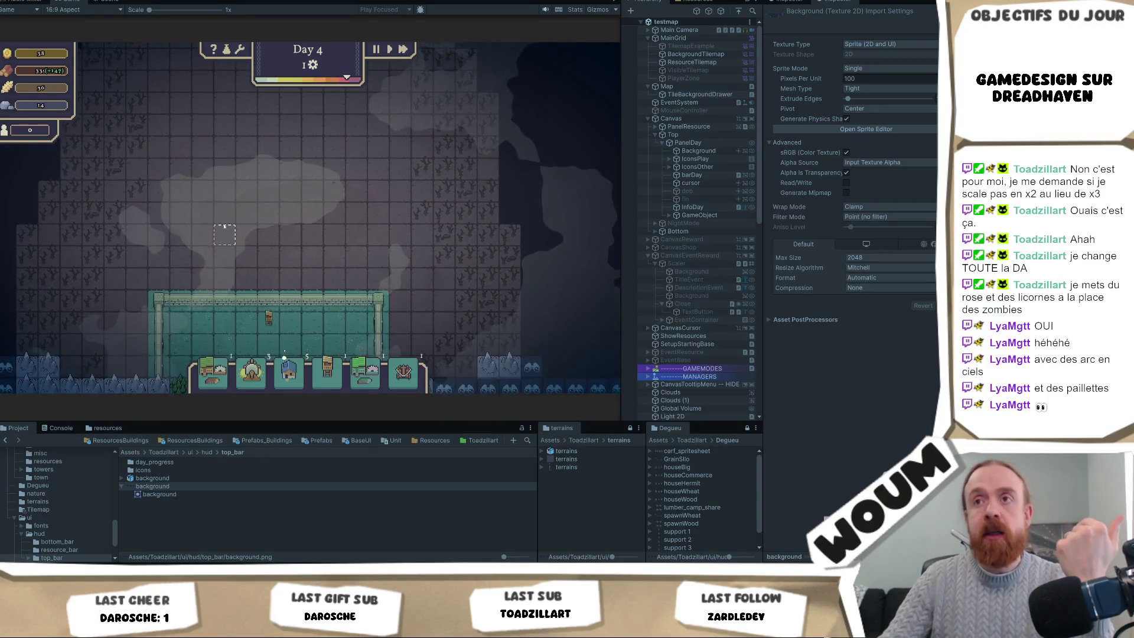
key(s)
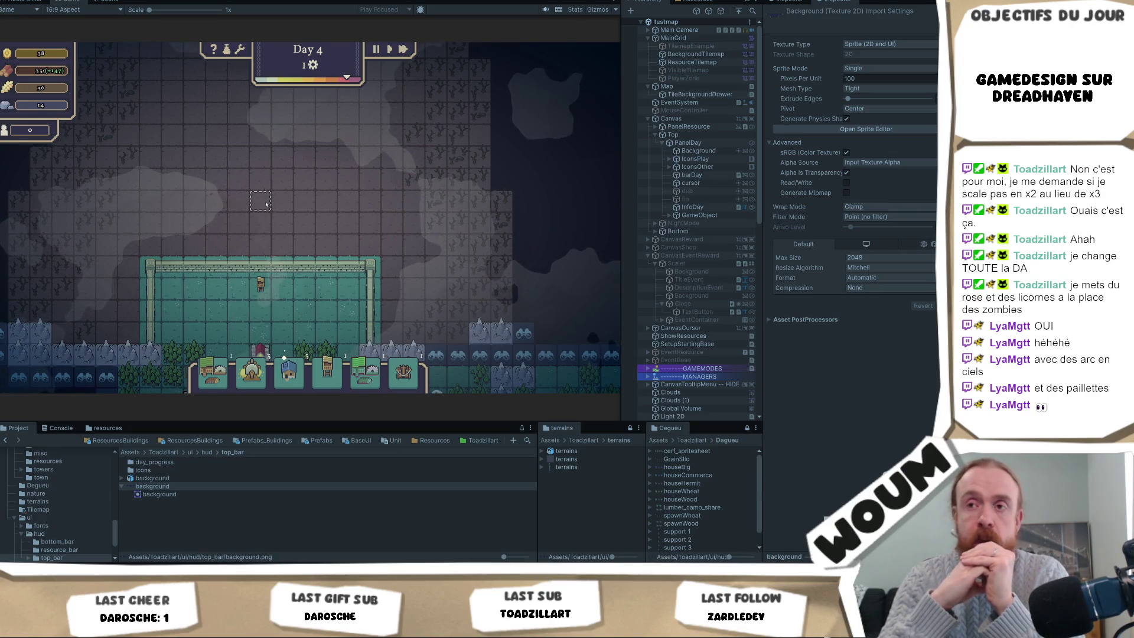
key(s)
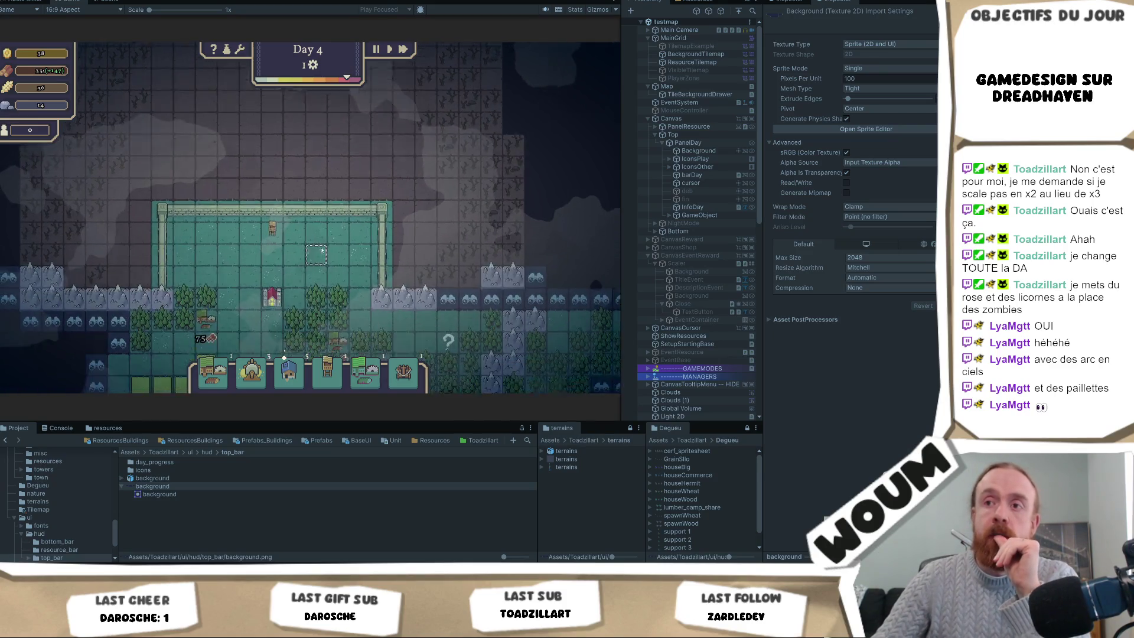
drag(321, 250, 324, 236)
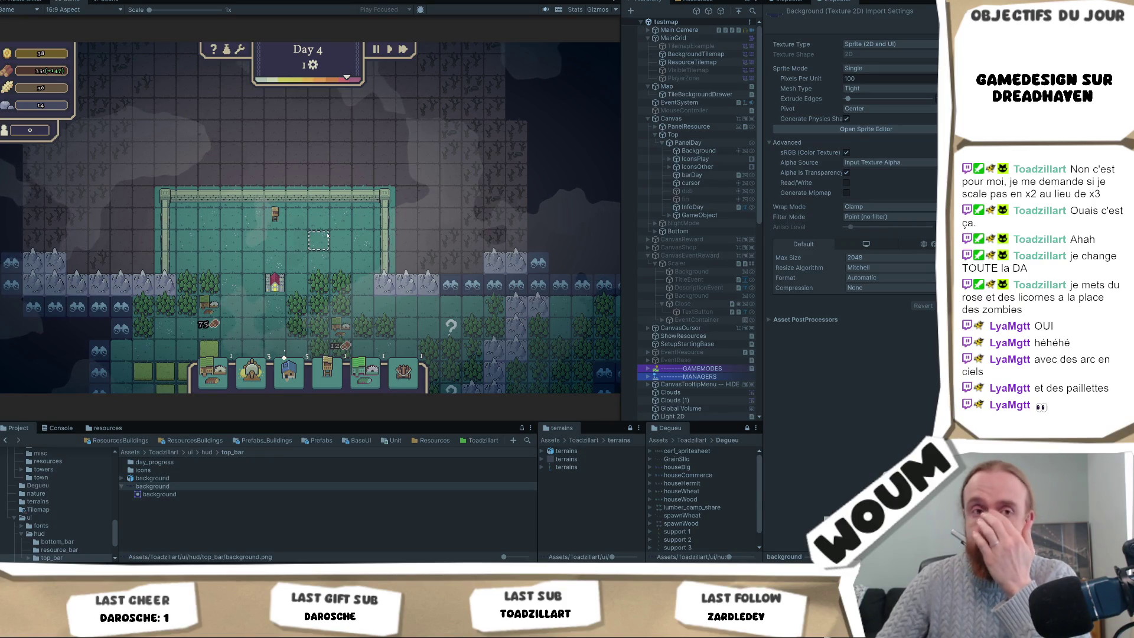
drag(327, 235, 341, 137)
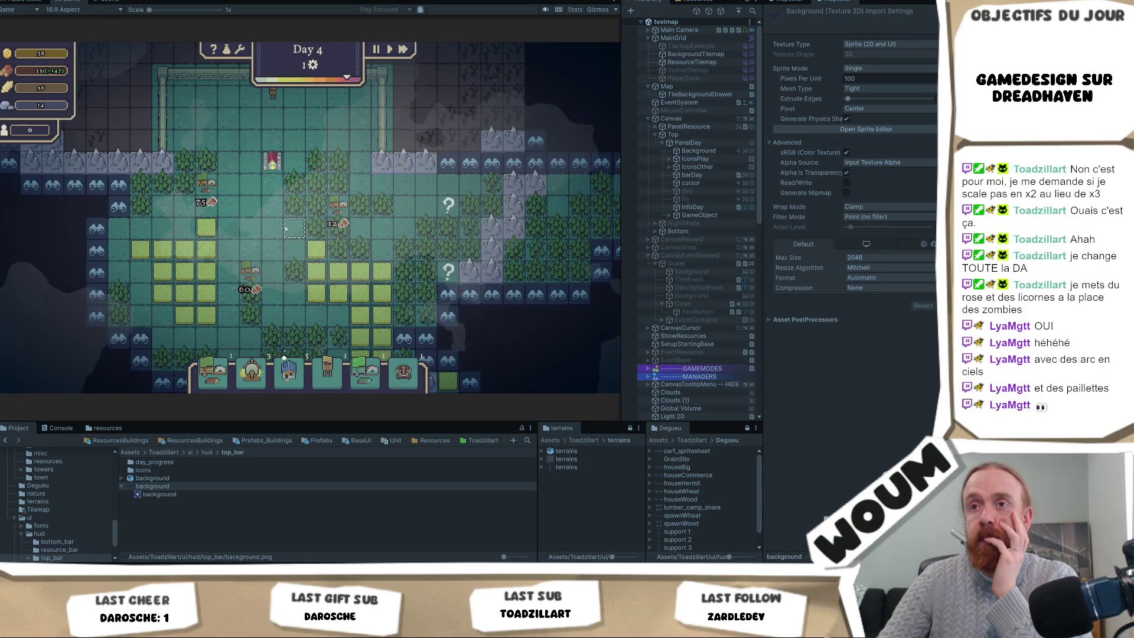
scroll(242, 174, down, 3)
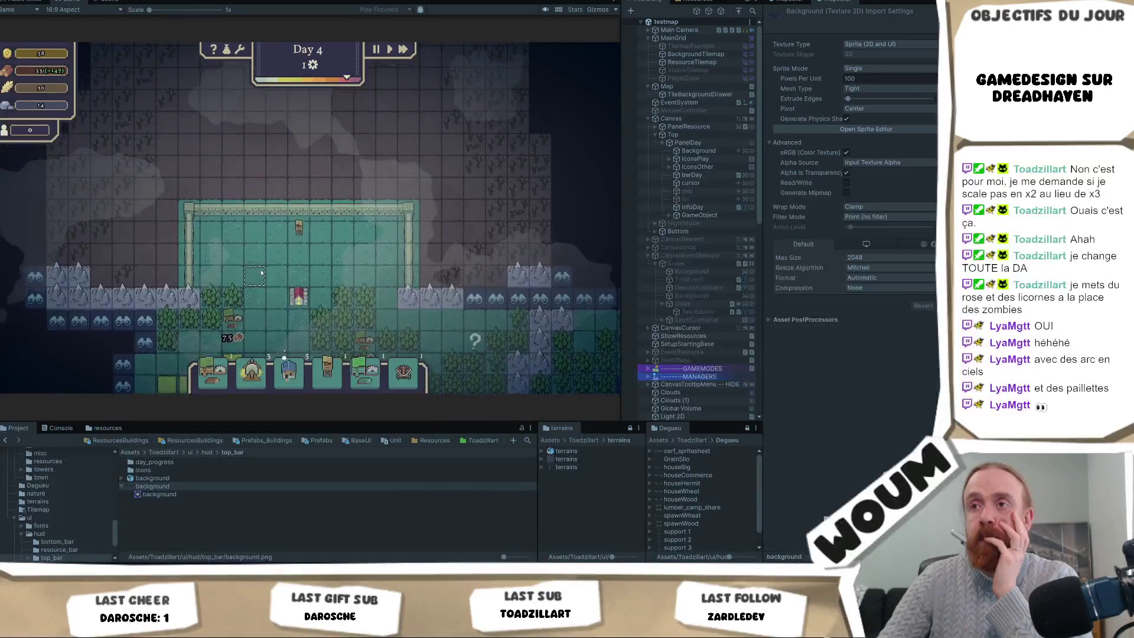
scroll(248, 171, up, 3)
mouse_move(462, 189)
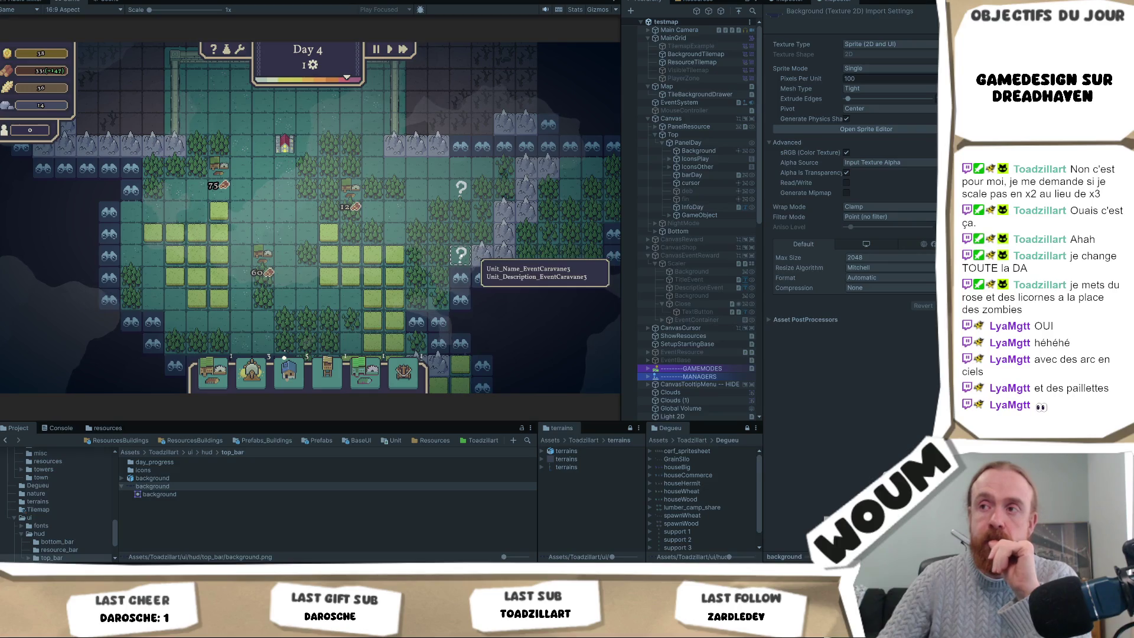
scroll(251, 228, down, 3)
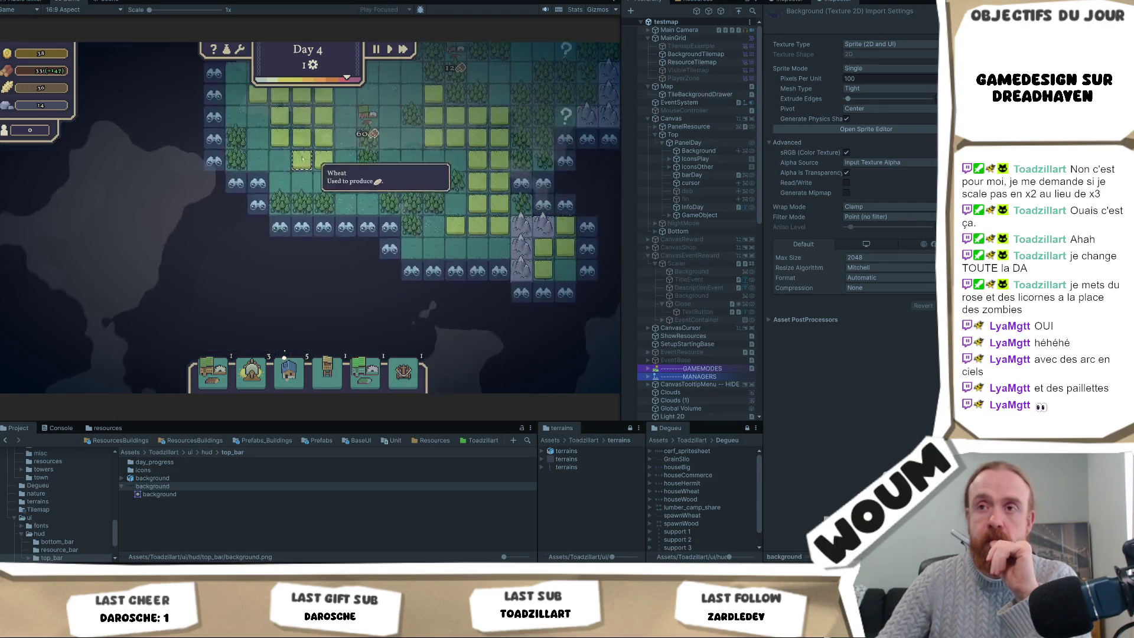
scroll(265, 211, up, 3)
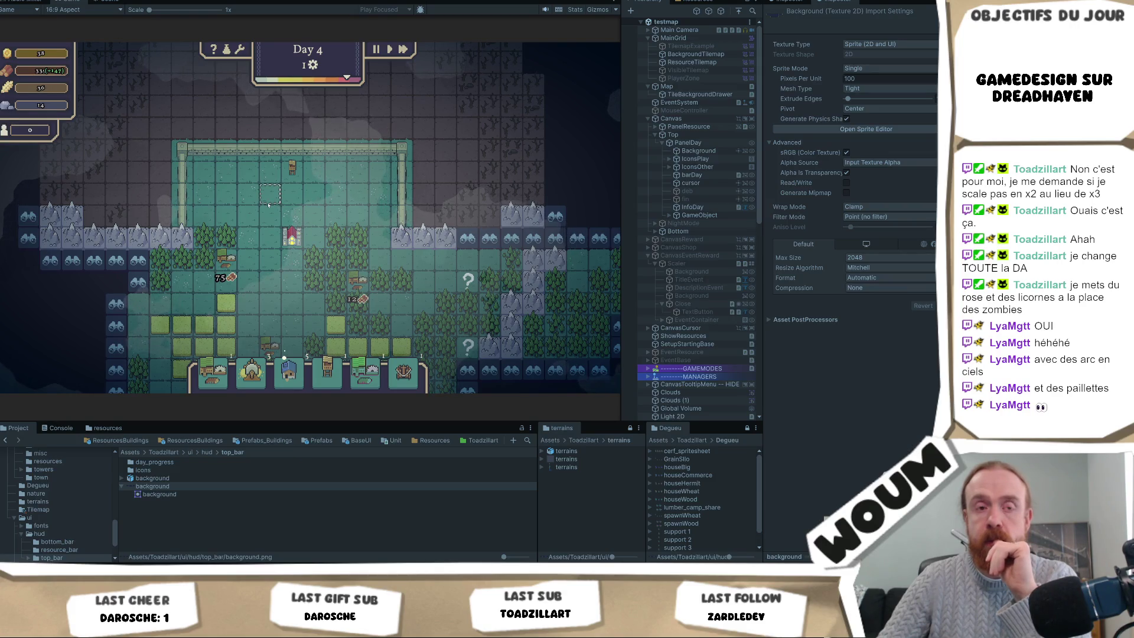
drag(337, 178, 294, 232)
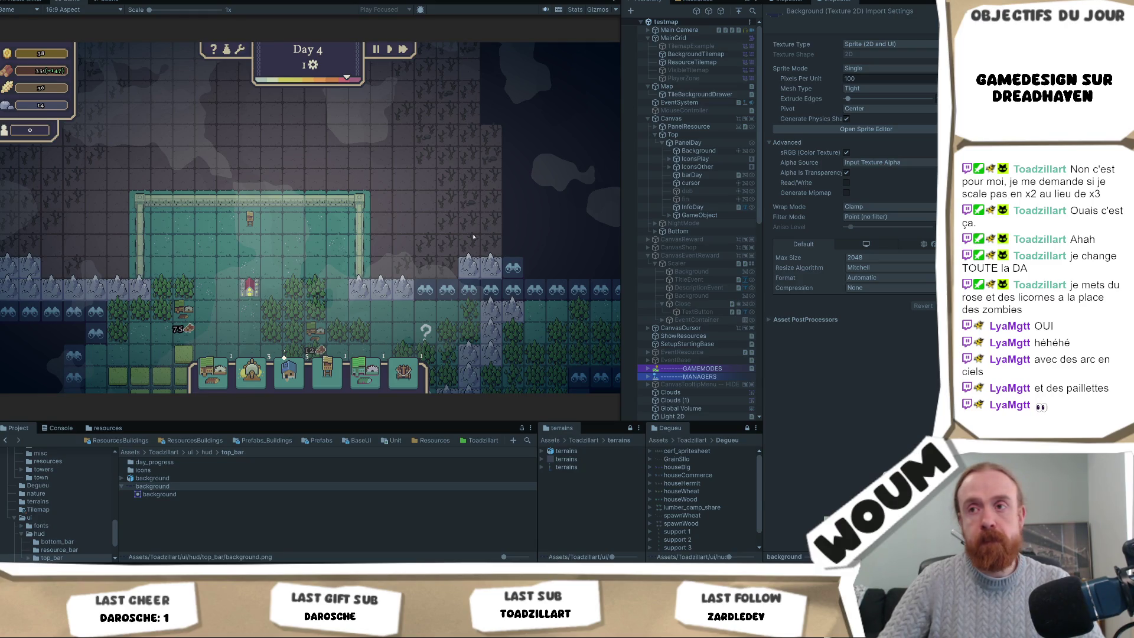
key(s)
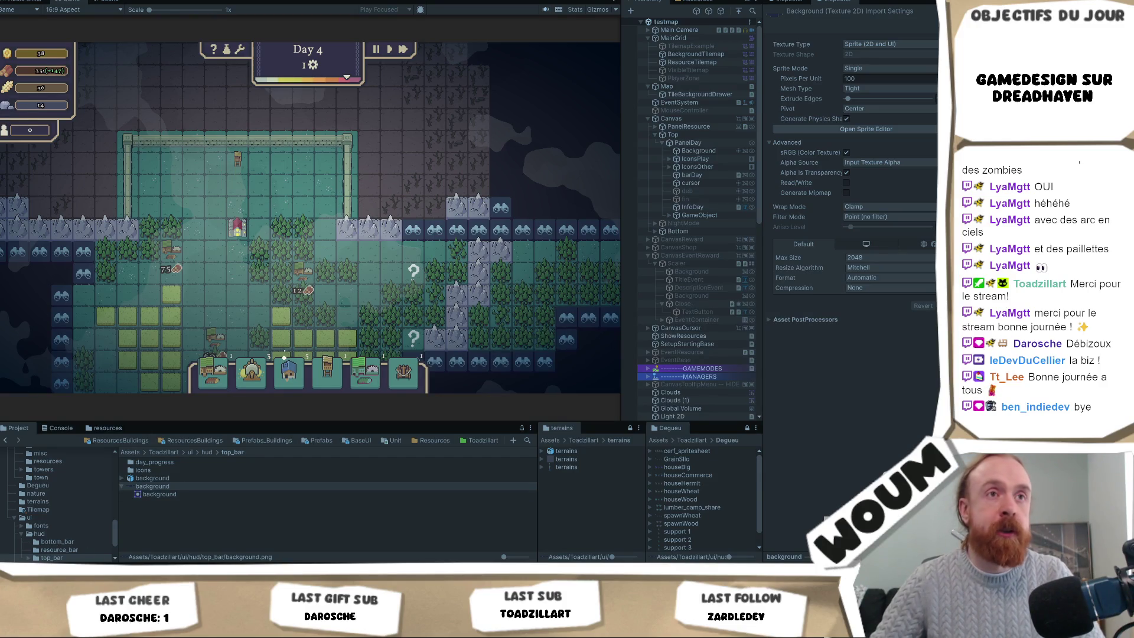
Step: Display the video's reach chart: 15,2 k impressions, 1,2 % click rate, 362 views
key(alt+Tab)
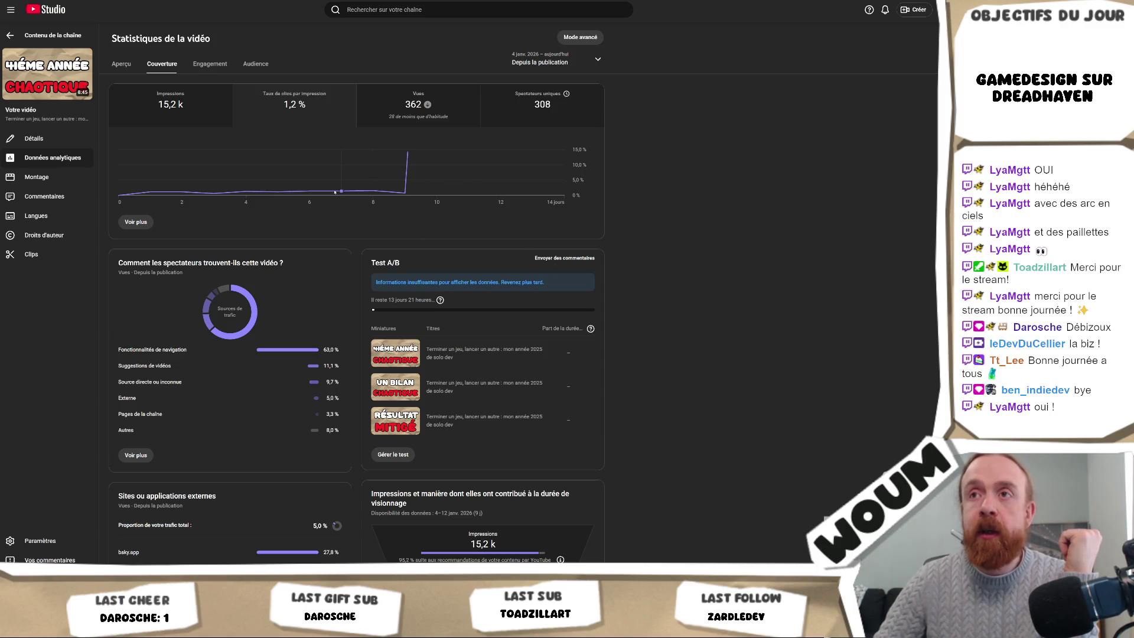
mouse_move(269, 191)
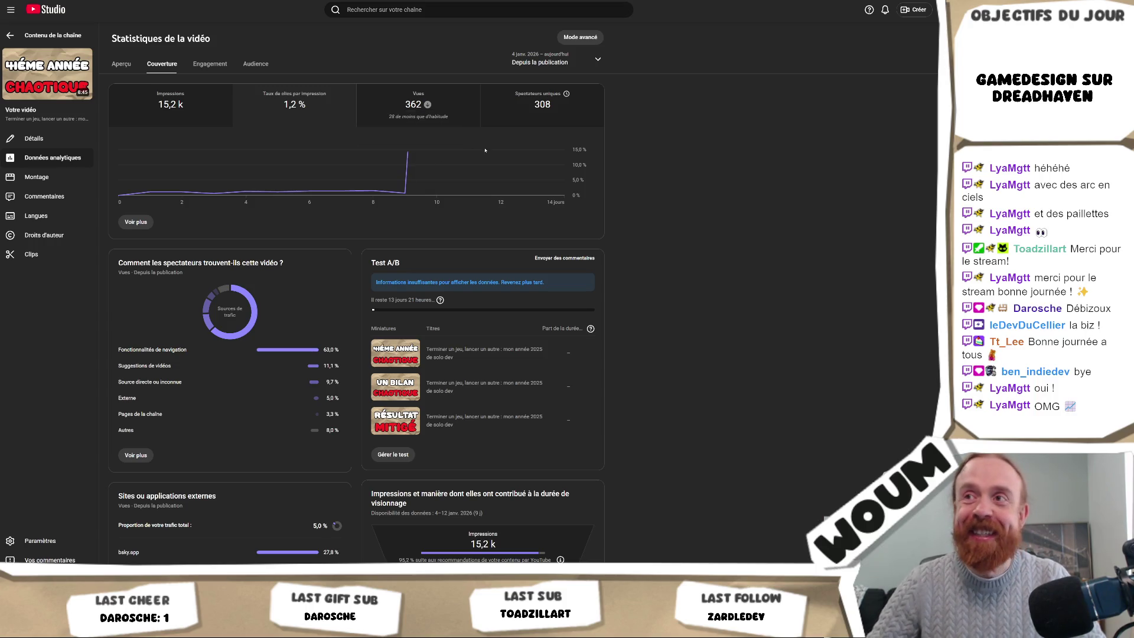
mouse_move(450, 160)
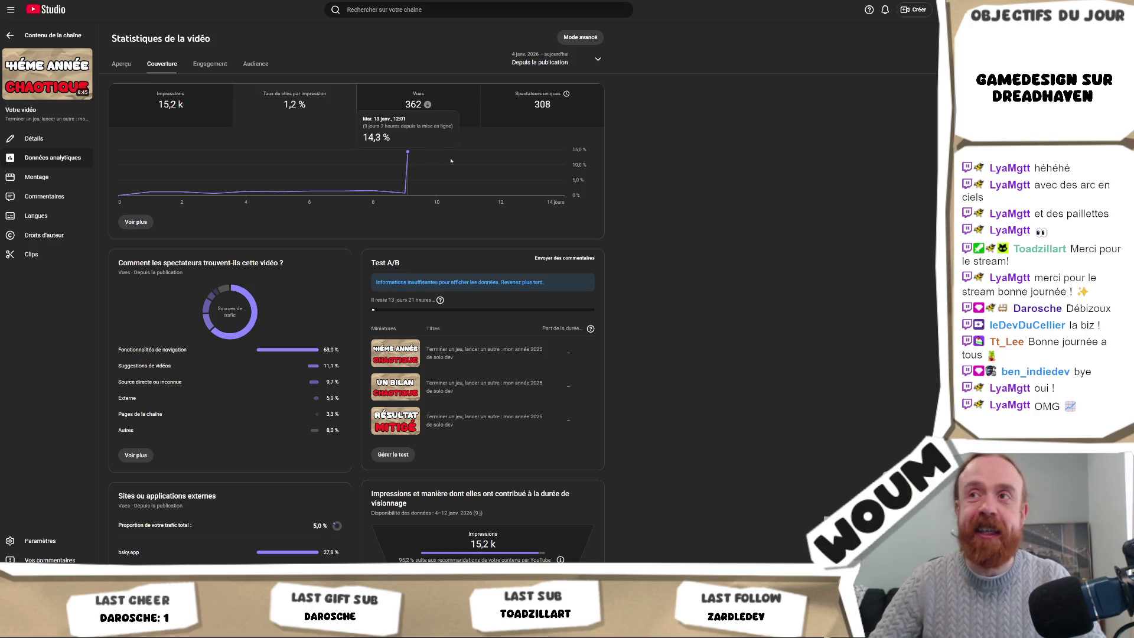